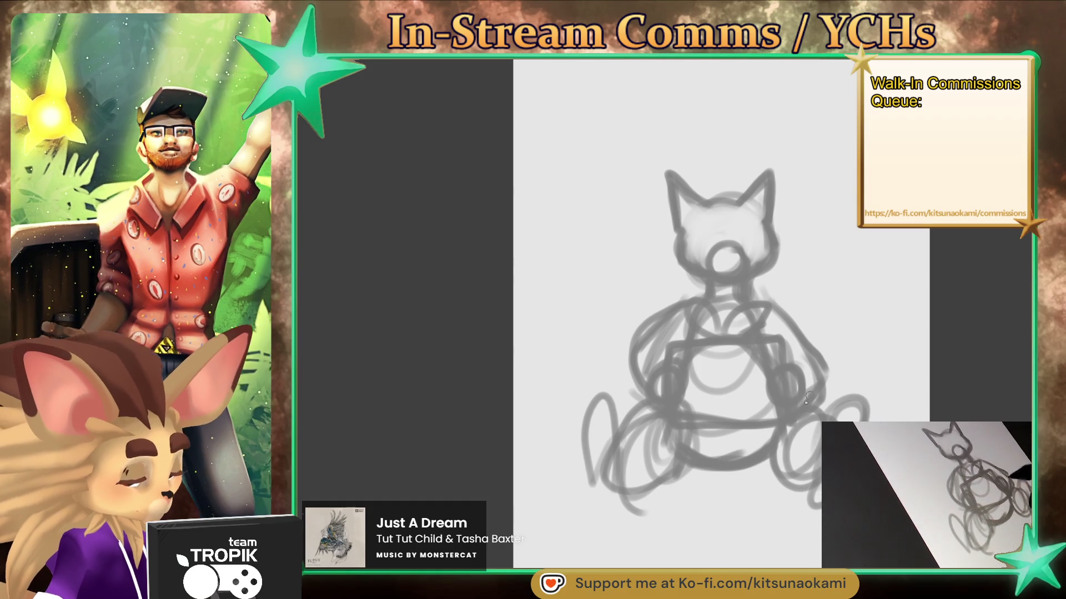
Lighten the rough leg and side lines, then redraw the lower-left leg darker
{"action": "left_click_drag", "start_coordinate": [652, 416], "coordinate": [610, 502]}
{"action": "mouse_move", "coordinate": [799, 438]}
{"action": "left_mouse_down"}
{"action": "mouse_move", "coordinate": [816, 458]}
{"action": "mouse_move", "coordinate": [817, 503]}
{"action": "left_mouse_up"}
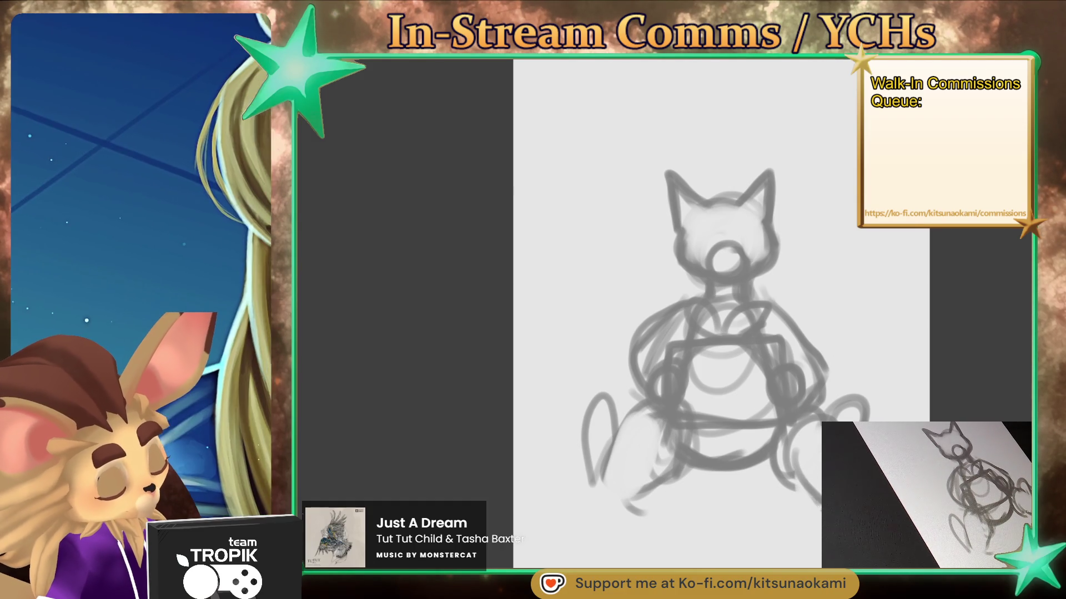
{"action": "left_click_drag", "start_coordinate": [831, 421], "coordinate": [870, 419]}
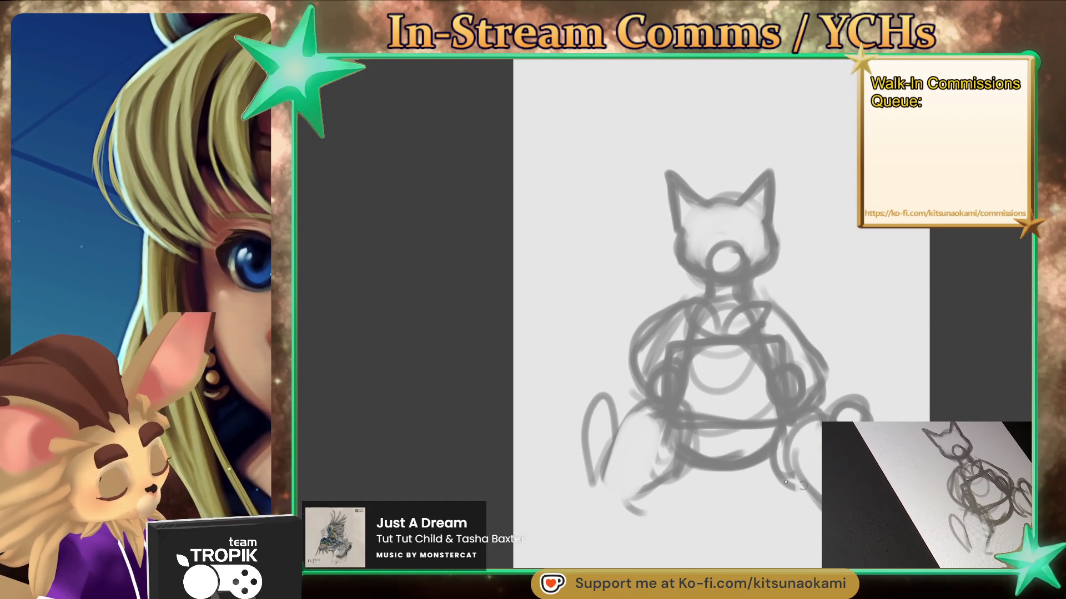
{"action": "mouse_move", "coordinate": [630, 468]}
{"action": "left_mouse_down"}
{"action": "mouse_move", "coordinate": [616, 422]}
{"action": "mouse_move", "coordinate": [619, 502]}
{"action": "mouse_move", "coordinate": [638, 514]}
{"action": "mouse_move", "coordinate": [643, 498]}
{"action": "left_mouse_up"}
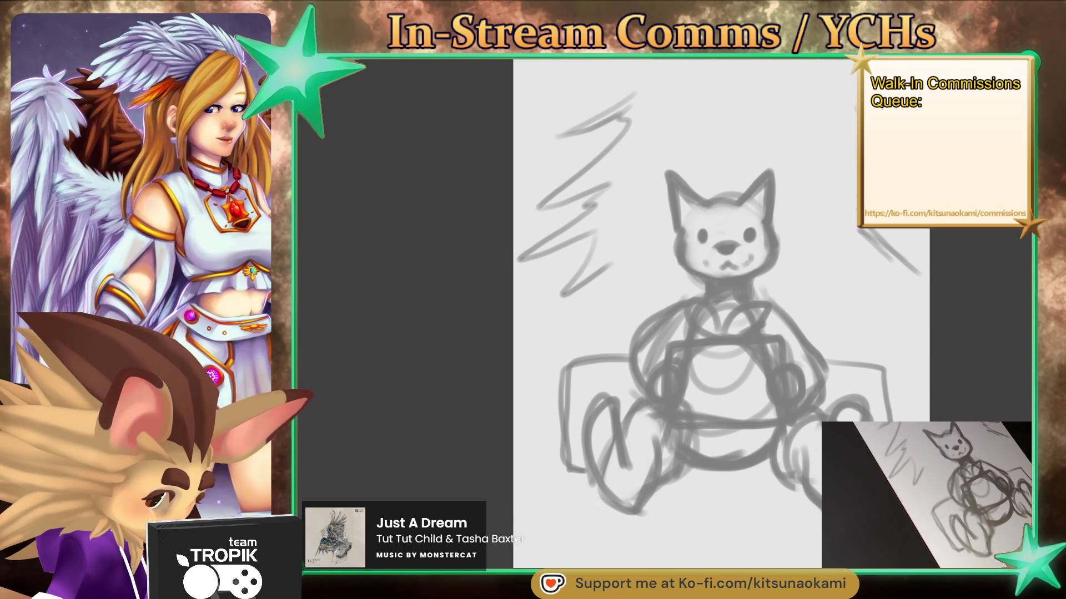
Sketch gift boxes on both sides of the fox's torso
{"action": "left_click_drag", "start_coordinate": [879, 367], "coordinate": [820, 364]}
{"action": "mouse_move", "coordinate": [595, 322]}
{"action": "left_mouse_down"}
{"action": "mouse_move", "coordinate": [616, 355]}
{"action": "mouse_move", "coordinate": [632, 321]}
{"action": "mouse_move", "coordinate": [644, 339]}
{"action": "left_mouse_up"}
{"action": "mouse_move", "coordinate": [823, 354]}
{"action": "left_mouse_down"}
{"action": "mouse_move", "coordinate": [854, 333]}
{"action": "mouse_move", "coordinate": [838, 362]}
{"action": "left_mouse_up"}
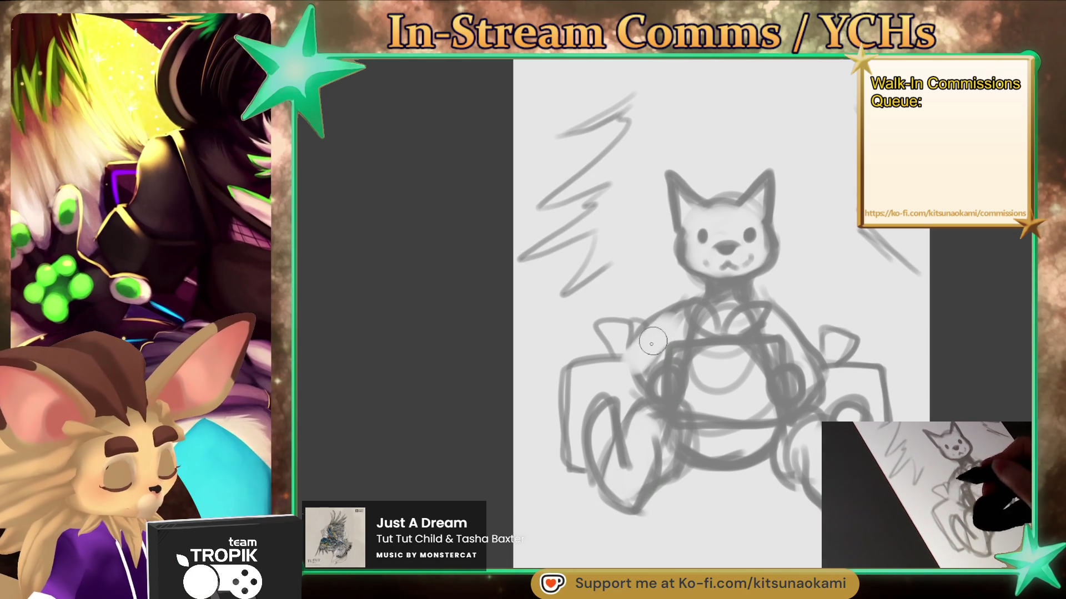
{"action": "left_click_drag", "start_coordinate": [623, 382], "coordinate": [668, 323]}
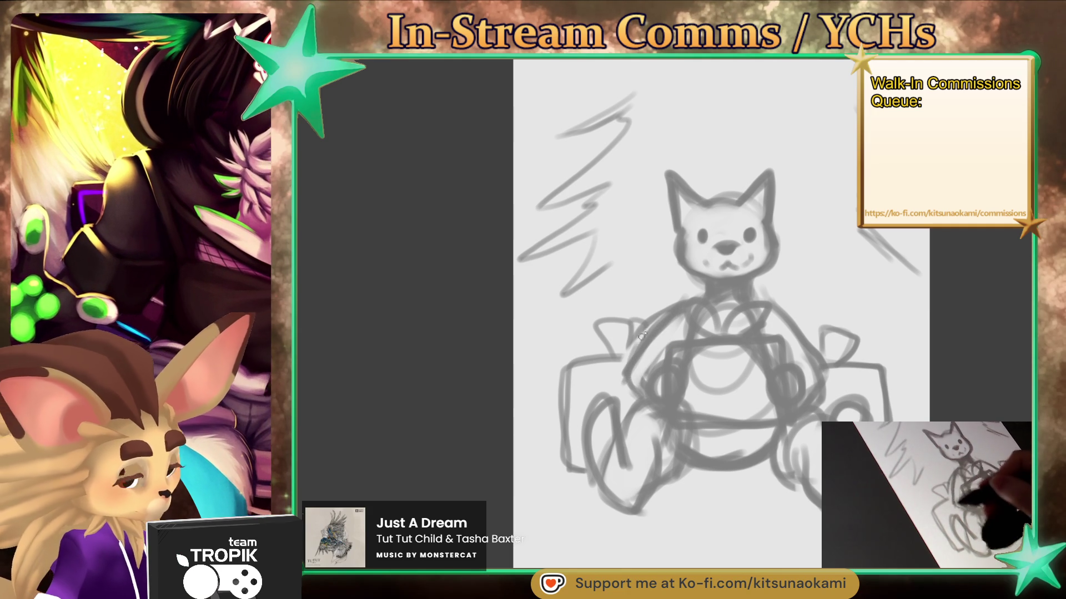
Erase old chest lines and draw a bow and vertical ribbon on the held gift
{"action": "mouse_move", "coordinate": [735, 325]}
{"action": "left_mouse_down"}
{"action": "mouse_move", "coordinate": [769, 310]}
{"action": "mouse_move", "coordinate": [700, 325]}
{"action": "mouse_move", "coordinate": [723, 337]}
{"action": "left_mouse_up"}
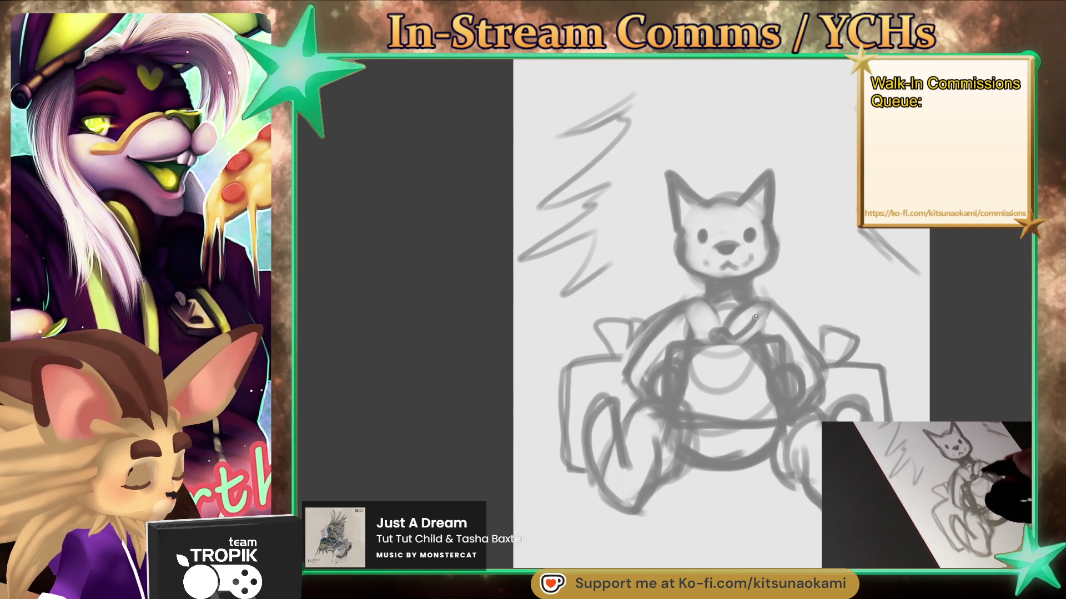
{"action": "mouse_move", "coordinate": [736, 335]}
{"action": "left_mouse_down"}
{"action": "mouse_move", "coordinate": [763, 311]}
{"action": "mouse_move", "coordinate": [701, 328]}
{"action": "mouse_move", "coordinate": [719, 332]}
{"action": "left_mouse_up"}
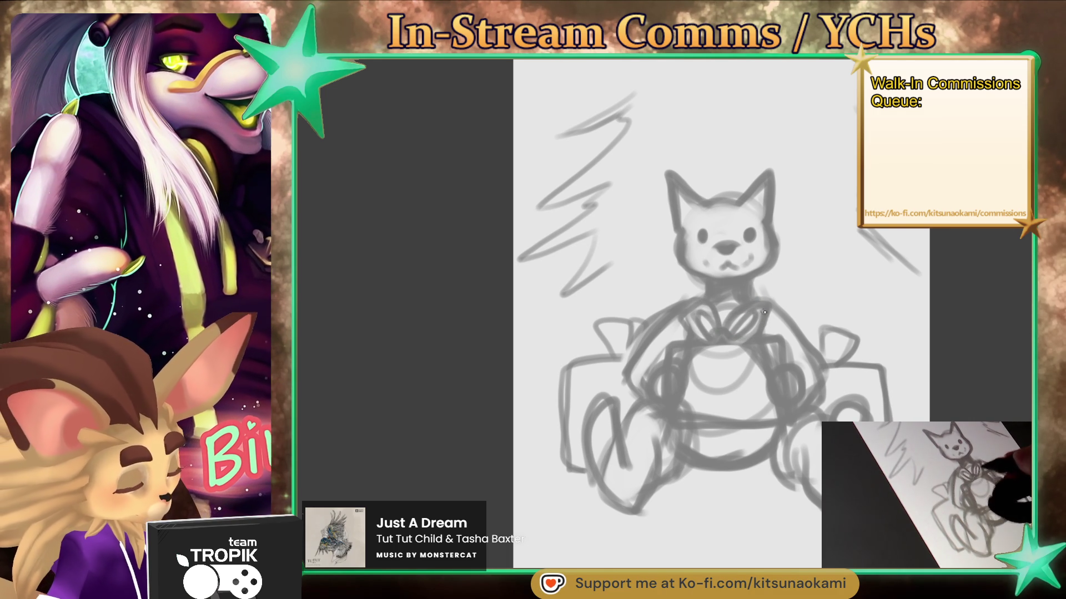
{"action": "left_click_drag", "start_coordinate": [714, 344], "coordinate": [714, 421]}
{"action": "left_click_drag", "start_coordinate": [713, 351], "coordinate": [713, 418]}
{"action": "left_click_drag", "start_coordinate": [728, 346], "coordinate": [732, 422]}
{"action": "left_click_drag", "start_coordinate": [713, 345], "coordinate": [718, 425]}
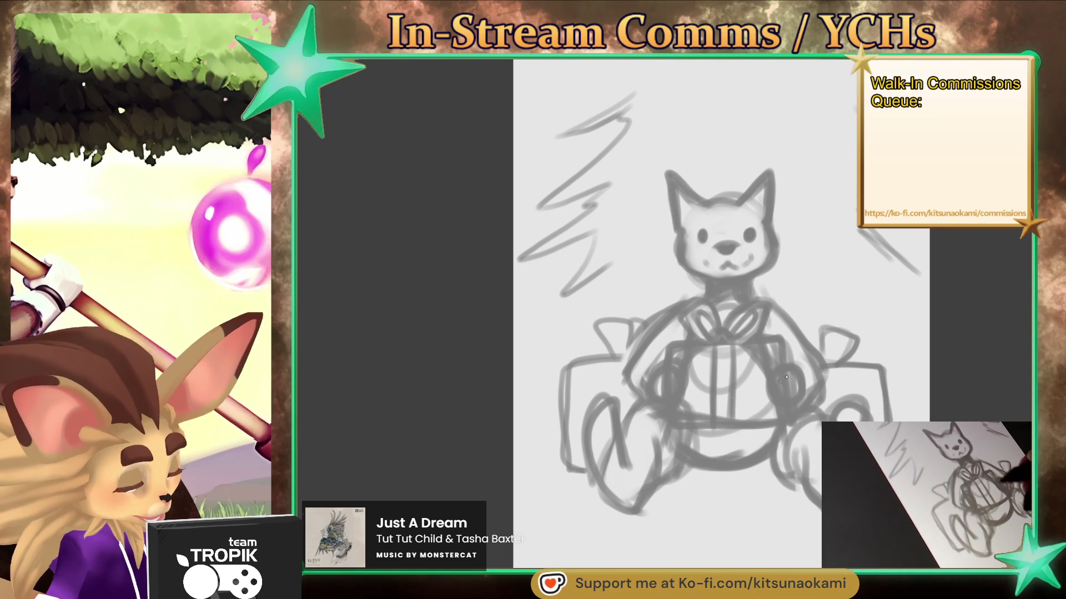
Sketch rough tree branches on the left, right and top behind the fox
{"action": "mouse_move", "coordinate": [577, 244]}
{"action": "left_mouse_down"}
{"action": "mouse_move", "coordinate": [518, 277]}
{"action": "mouse_move", "coordinate": [516, 319]}
{"action": "mouse_move", "coordinate": [624, 301]}
{"action": "left_mouse_up"}
{"action": "mouse_move", "coordinate": [796, 294]}
{"action": "left_mouse_down"}
{"action": "mouse_move", "coordinate": [840, 316]}
{"action": "mouse_move", "coordinate": [880, 304]}
{"action": "mouse_move", "coordinate": [915, 314]}
{"action": "left_mouse_up"}
{"action": "left_click_drag", "start_coordinate": [914, 276], "coordinate": [910, 293]}
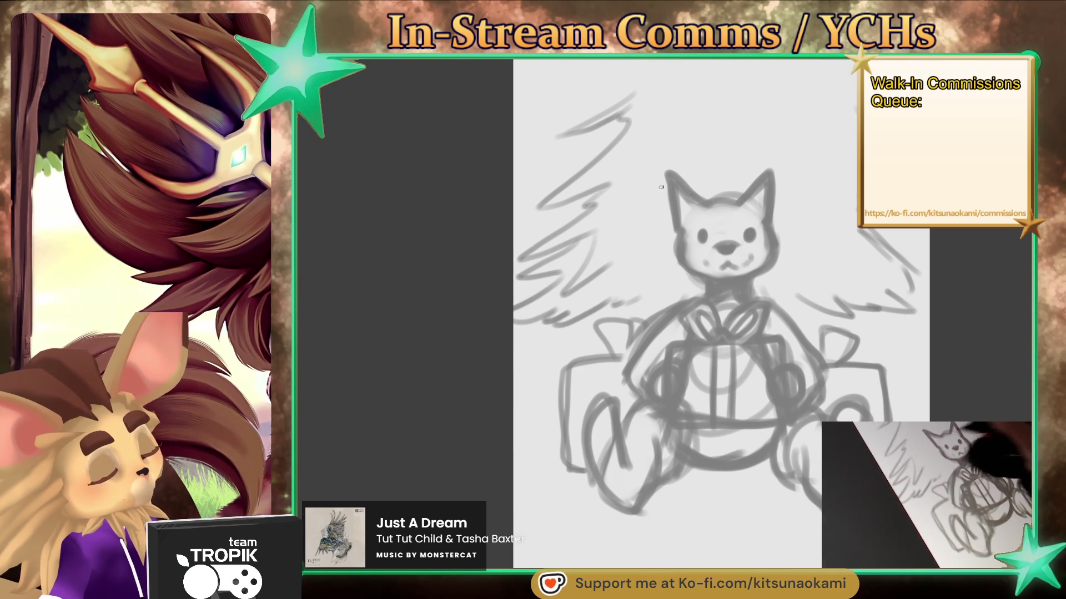
{"action": "mouse_move", "coordinate": [616, 136]}
{"action": "left_mouse_down"}
{"action": "mouse_move", "coordinate": [530, 180]}
{"action": "mouse_move", "coordinate": [637, 179]}
{"action": "left_mouse_up"}
{"action": "left_click_drag", "start_coordinate": [799, 189], "coordinate": [857, 208]}
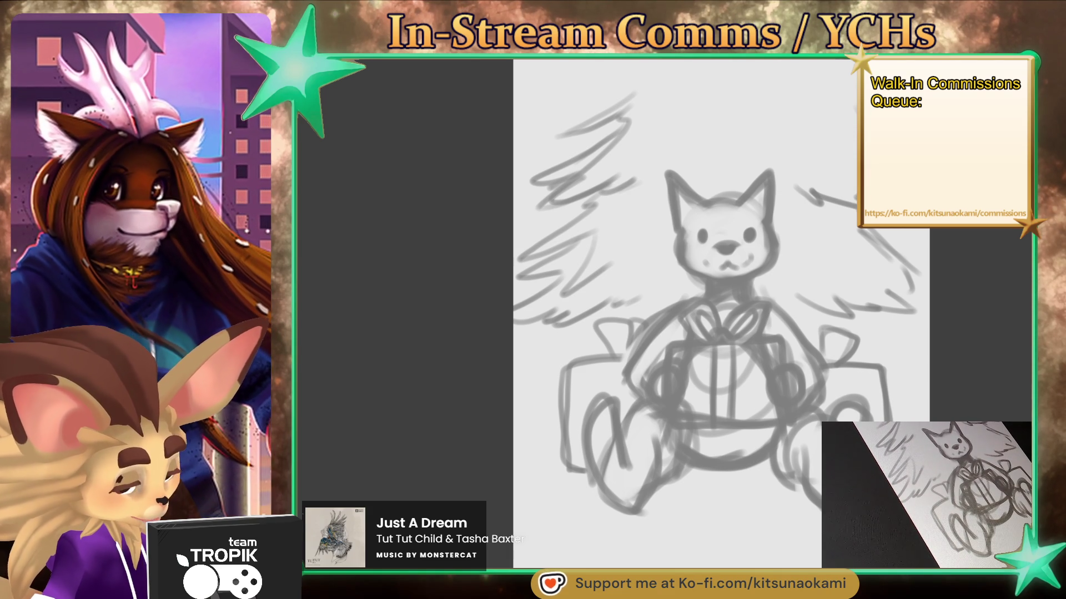
{"action": "left_click_drag", "start_coordinate": [802, 293], "coordinate": [793, 327]}
Darken the left shoulder and add needle strokes on both sides of the head
{"action": "left_click_drag", "start_coordinate": [688, 294], "coordinate": [610, 334]}
{"action": "mouse_move", "coordinate": [788, 332]}
{"action": "left_mouse_down"}
{"action": "mouse_move", "coordinate": [841, 297]}
{"action": "mouse_move", "coordinate": [828, 283]}
{"action": "left_mouse_up"}
{"action": "left_click_drag", "start_coordinate": [668, 253], "coordinate": [591, 293]}
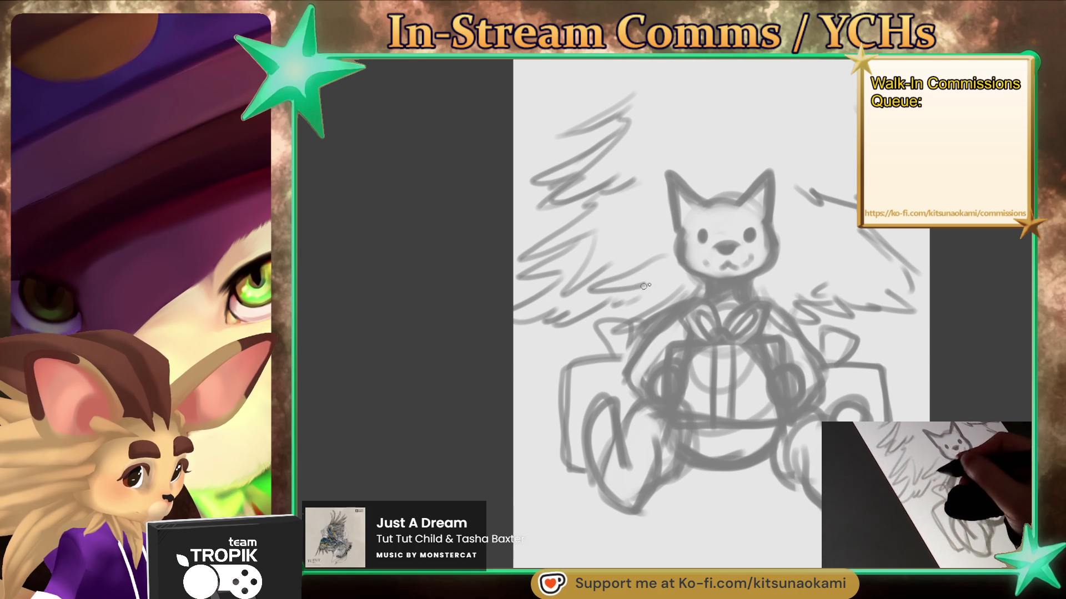
{"action": "left_click_drag", "start_coordinate": [777, 300], "coordinate": [862, 264]}
{"action": "left_click_drag", "start_coordinate": [669, 243], "coordinate": [603, 282]}
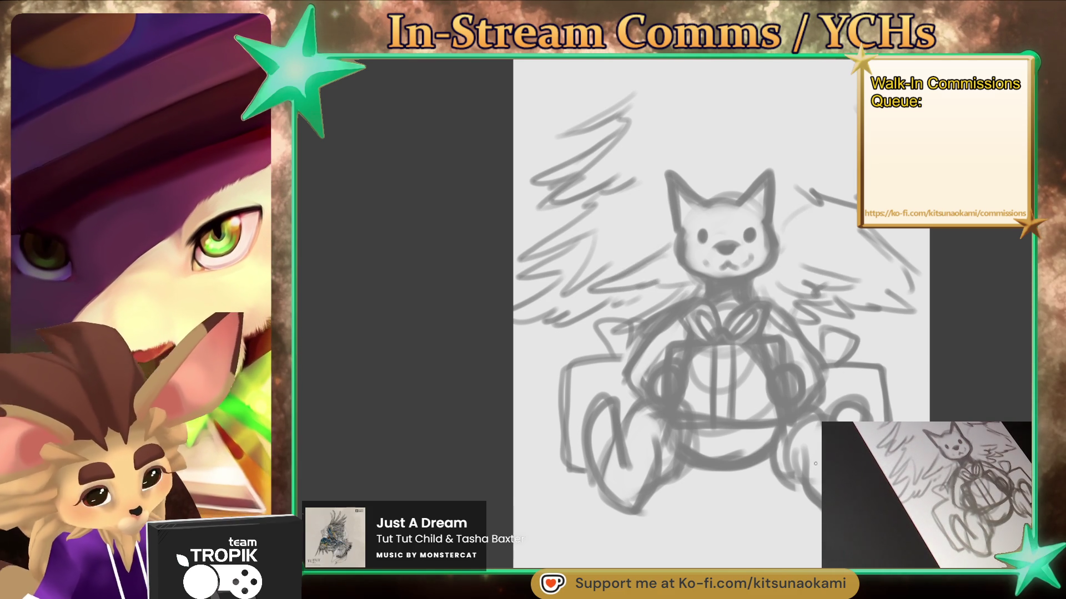
{"action": "key", "text": "ctrl+t"}
Scale the whole sketch up to fill the canvas and add needle strokes to the side branches
{"action": "mouse_move", "coordinate": [707, 515]}
{"action": "left_mouse_down"}
{"action": "mouse_move", "coordinate": [723, 561]}
{"action": "mouse_move", "coordinate": [709, 522]}
{"action": "left_mouse_up"}
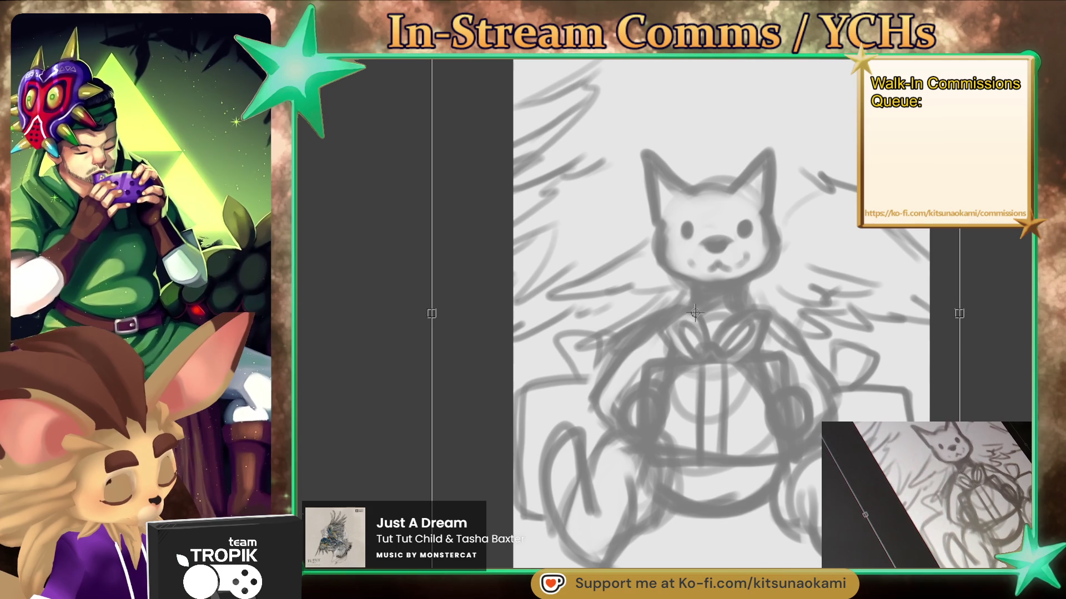
{"action": "key", "text": "Return"}
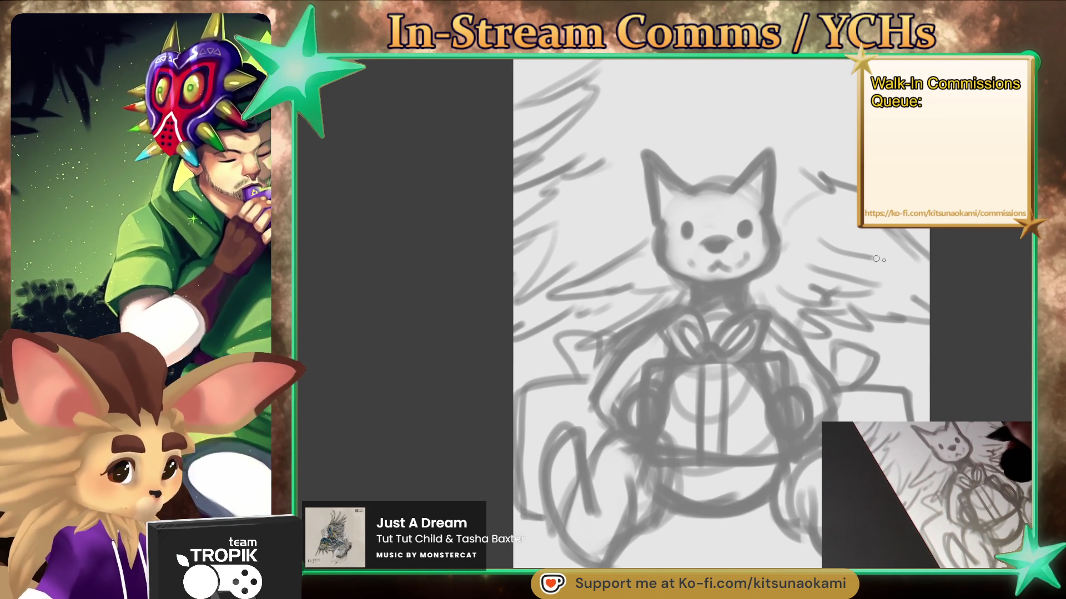
{"action": "mouse_move", "coordinate": [862, 275]}
{"action": "left_mouse_down"}
{"action": "mouse_move", "coordinate": [919, 256]}
{"action": "mouse_move", "coordinate": [813, 258]}
{"action": "left_mouse_up"}
{"action": "left_click_drag", "start_coordinate": [651, 236], "coordinate": [594, 261]}
{"action": "left_click_drag", "start_coordinate": [557, 293], "coordinate": [647, 290]}
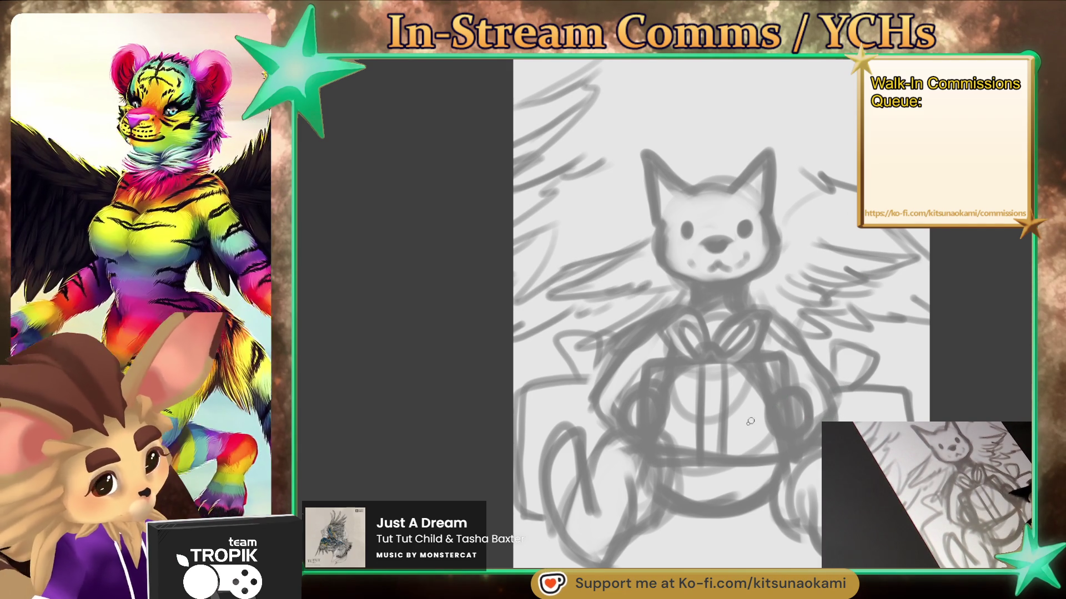
Add feathery branch strokes beside the ears and across the top of the tree
{"action": "mouse_move", "coordinate": [646, 161]}
{"action": "left_mouse_down"}
{"action": "mouse_move", "coordinate": [591, 189]}
{"action": "mouse_move", "coordinate": [593, 210]}
{"action": "left_mouse_up"}
{"action": "left_click_drag", "start_coordinate": [694, 161], "coordinate": [722, 150]}
{"action": "left_click_drag", "start_coordinate": [777, 193], "coordinate": [849, 180]}
{"action": "mouse_move", "coordinate": [788, 143]}
{"action": "left_mouse_down"}
{"action": "mouse_move", "coordinate": [855, 175]}
{"action": "mouse_move", "coordinate": [843, 140]}
{"action": "left_mouse_up"}
{"action": "left_click_drag", "start_coordinate": [638, 156], "coordinate": [673, 110]}
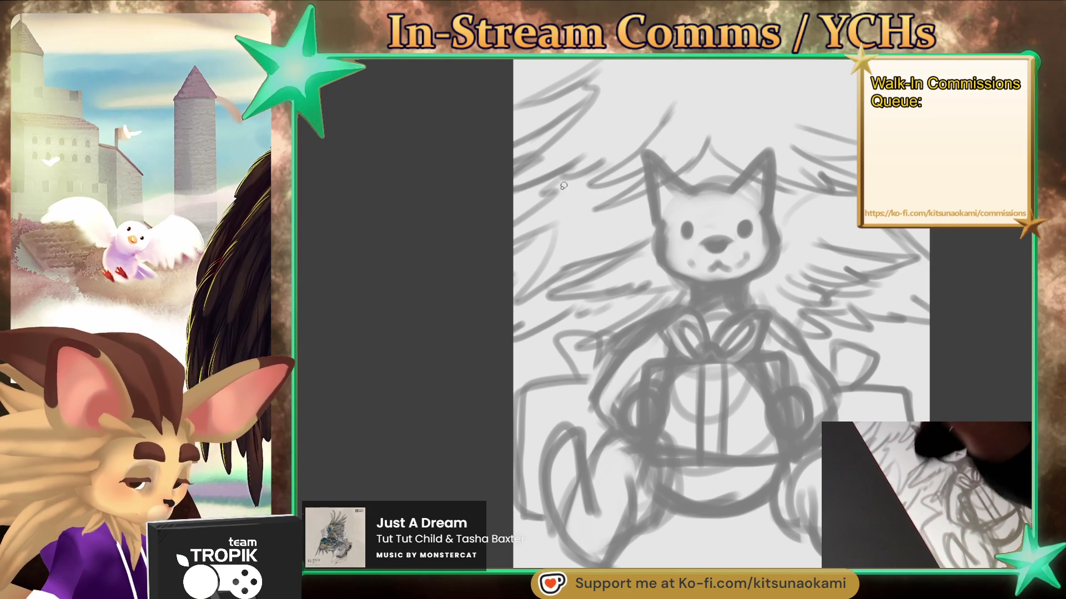
Hang round ornaments on the left, right and top branches and draw a garland
{"action": "left_click_drag", "start_coordinate": [570, 187], "coordinate": [572, 203]}
{"action": "left_click_drag", "start_coordinate": [572, 203], "coordinate": [575, 204]}
{"action": "left_click_drag", "start_coordinate": [855, 214], "coordinate": [846, 232]}
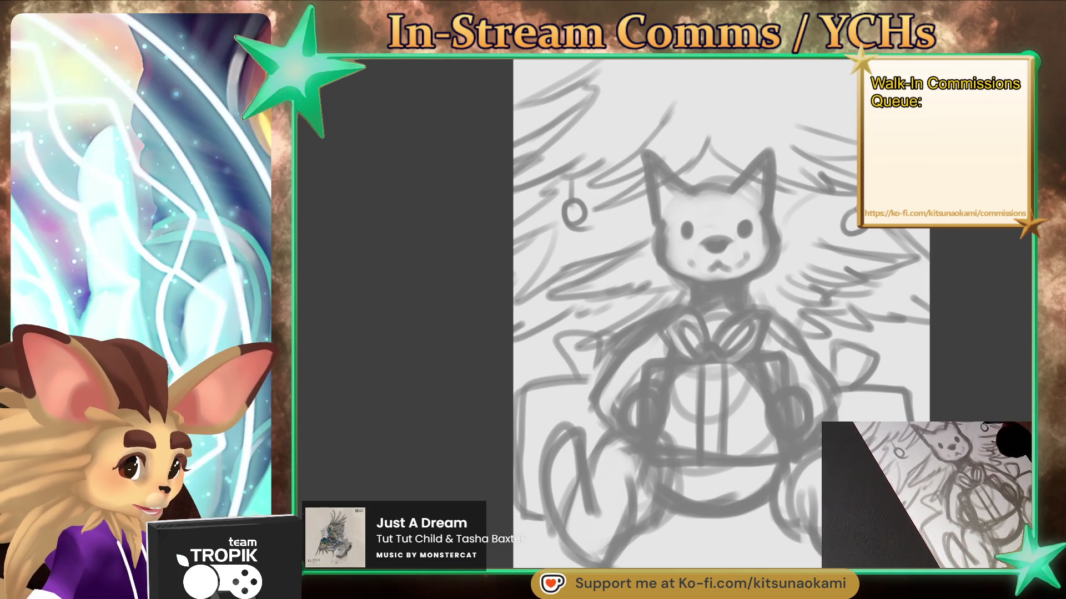
{"action": "left_click_drag", "start_coordinate": [799, 94], "coordinate": [795, 94]}
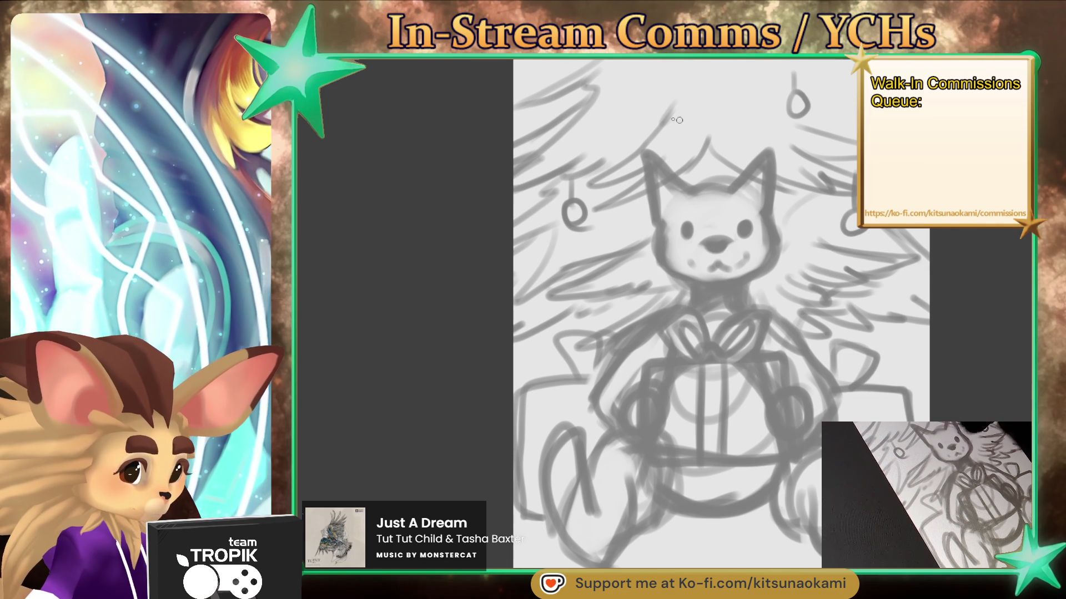
{"action": "mouse_move", "coordinate": [579, 114]}
{"action": "left_mouse_down"}
{"action": "mouse_move", "coordinate": [832, 133]}
{"action": "mouse_move", "coordinate": [854, 125]}
{"action": "mouse_move", "coordinate": [561, 102]}
{"action": "mouse_move", "coordinate": [699, 114]}
{"action": "left_mouse_up"}
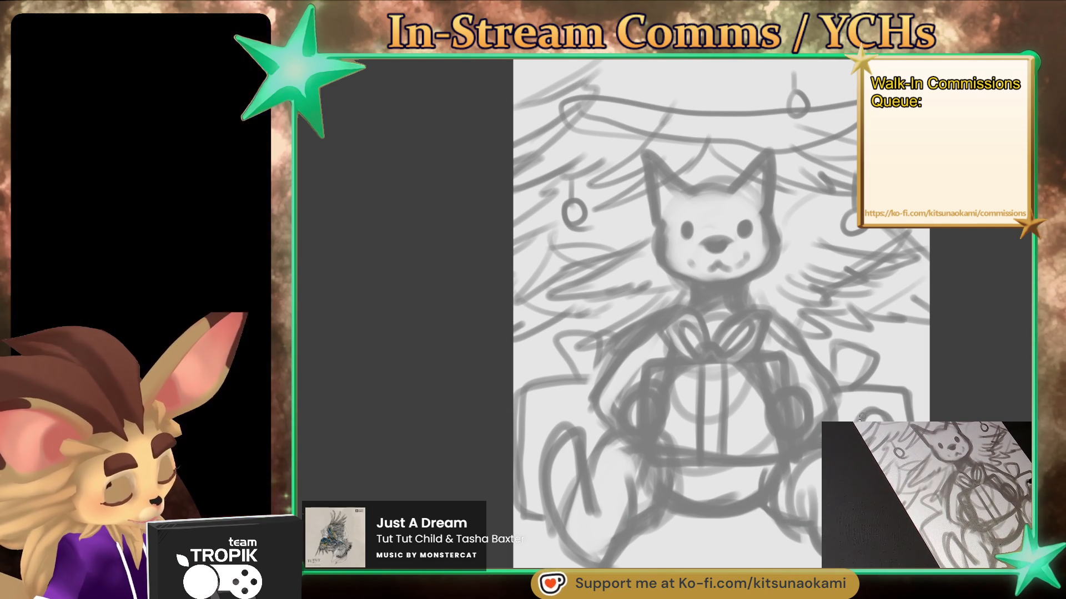
Darken the left leg, mark the mouth corner, and redraw the left ear darker
{"action": "mouse_move", "coordinate": [571, 455]}
{"action": "left_mouse_down"}
{"action": "mouse_move", "coordinate": [578, 427]}
{"action": "mouse_move", "coordinate": [588, 494]}
{"action": "left_mouse_up"}
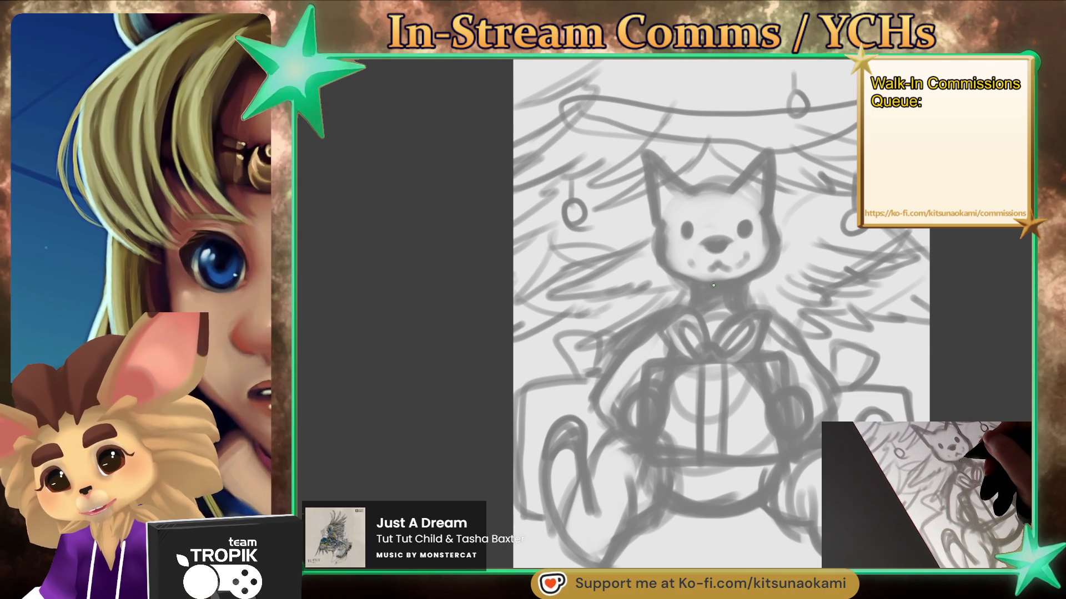
{"action": "left_click_drag", "start_coordinate": [693, 266], "coordinate": [700, 265]}
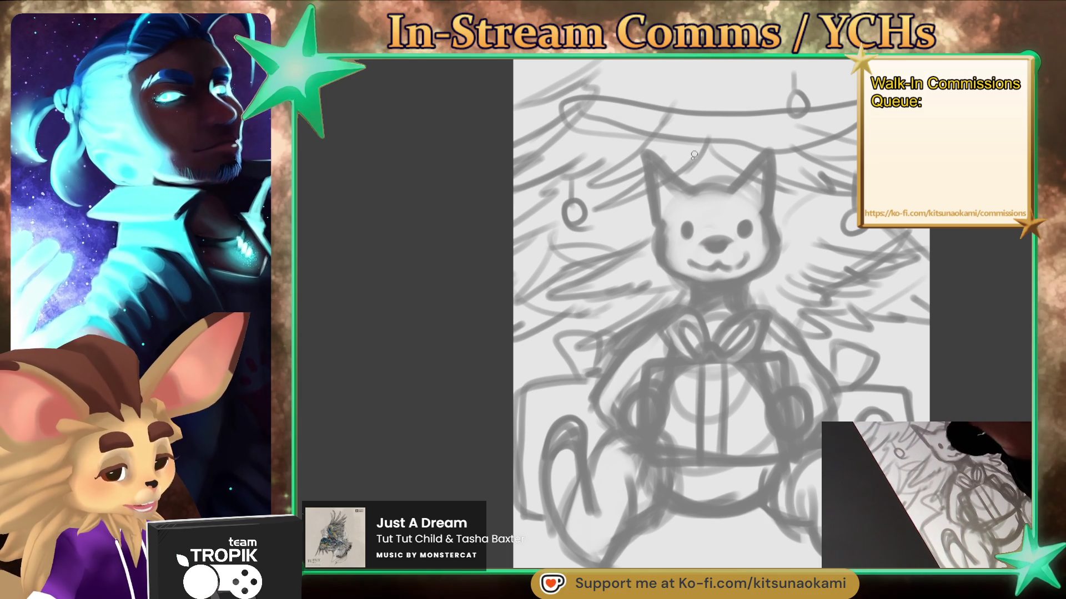
{"action": "left_click_drag", "start_coordinate": [657, 173], "coordinate": [666, 183]}
{"action": "mouse_move", "coordinate": [749, 166]}
{"action": "left_mouse_down"}
{"action": "mouse_move", "coordinate": [744, 217]}
{"action": "mouse_move", "coordinate": [771, 166]}
{"action": "mouse_move", "coordinate": [763, 216]}
{"action": "mouse_move", "coordinate": [738, 175]}
{"action": "left_mouse_up"}
{"action": "mouse_move", "coordinate": [652, 151]}
{"action": "left_mouse_down"}
{"action": "mouse_move", "coordinate": [687, 187]}
{"action": "mouse_move", "coordinate": [655, 213]}
{"action": "mouse_move", "coordinate": [658, 228]}
{"action": "mouse_move", "coordinate": [644, 150]}
{"action": "left_mouse_up"}
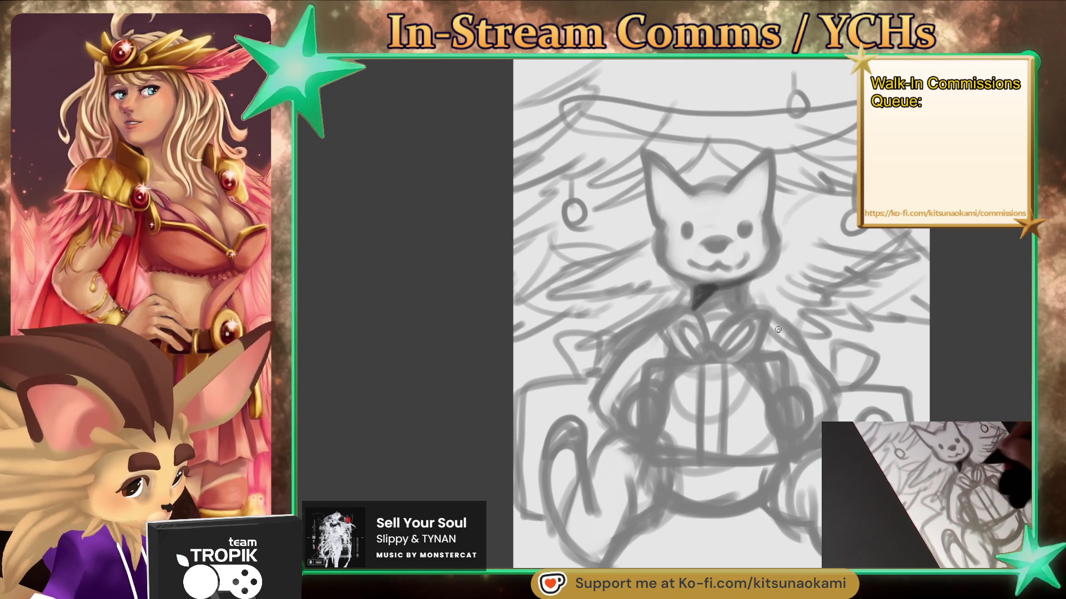
Draw the held gift's bottom edge and paw dashes, then start the dark cheek outline
{"action": "left_click_drag", "start_coordinate": [666, 456], "coordinate": [784, 457]}
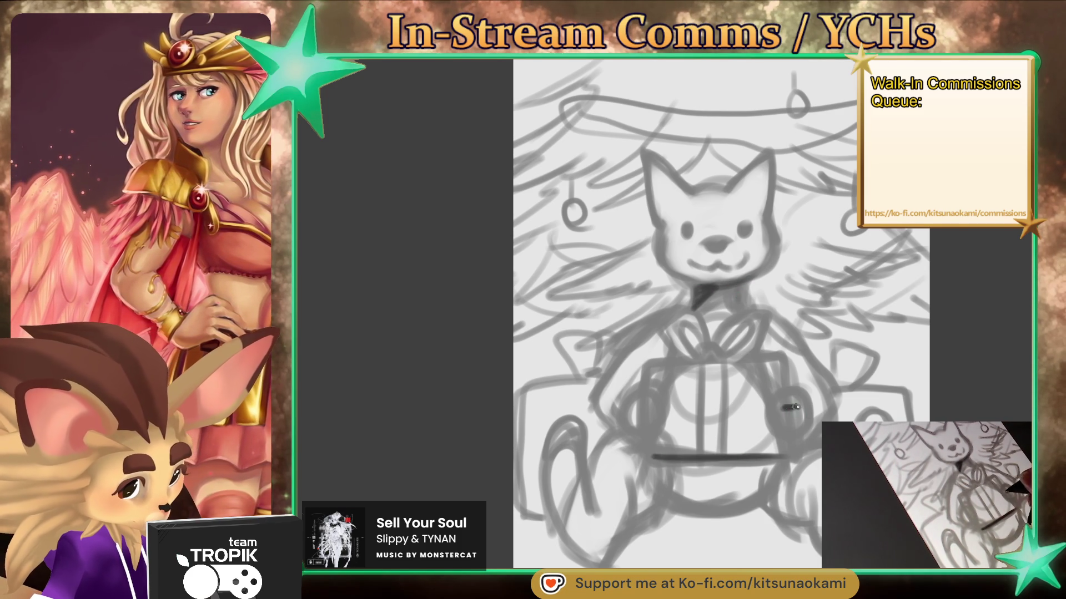
{"action": "left_click_drag", "start_coordinate": [783, 415], "coordinate": [800, 416]}
{"action": "left_click_drag", "start_coordinate": [635, 405], "coordinate": [656, 406]}
{"action": "mouse_move", "coordinate": [638, 412]}
{"action": "left_mouse_down"}
{"action": "mouse_move", "coordinate": [658, 412]}
{"action": "mouse_move", "coordinate": [652, 424]}
{"action": "left_mouse_up"}
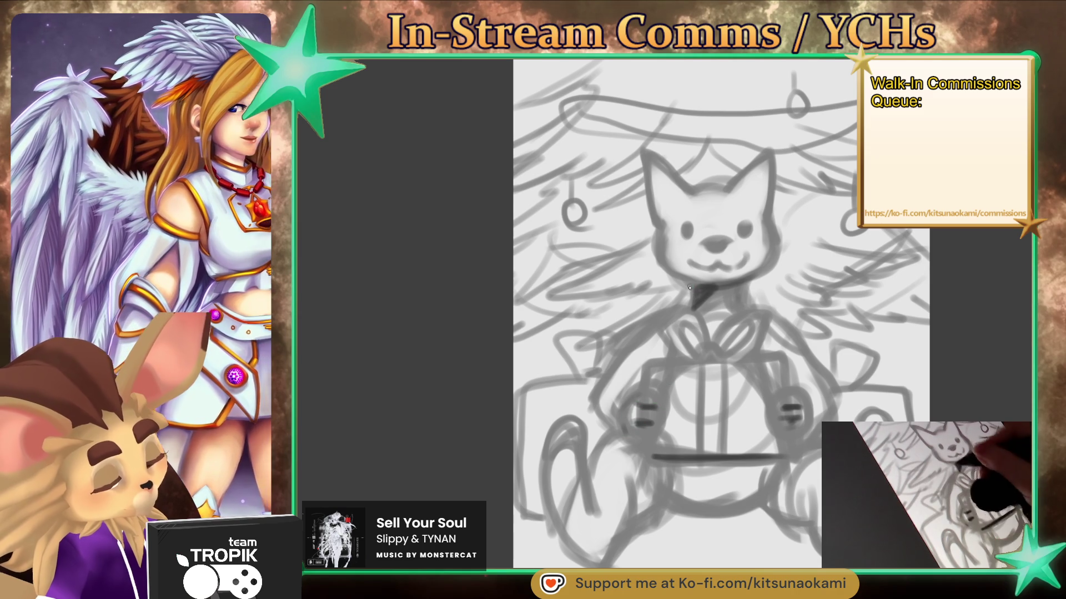
{"action": "mouse_move", "coordinate": [693, 284]}
{"action": "left_mouse_down"}
{"action": "mouse_move", "coordinate": [656, 244]}
{"action": "mouse_move", "coordinate": [663, 271]}
{"action": "left_mouse_up"}
Ink the jaw line under the chin, outline the left eye, add a collar bell, and define the neck
{"action": "mouse_move", "coordinate": [657, 227]}
{"action": "left_mouse_down"}
{"action": "mouse_move", "coordinate": [661, 270]}
{"action": "mouse_move", "coordinate": [746, 277]}
{"action": "mouse_move", "coordinate": [776, 245]}
{"action": "mouse_move", "coordinate": [773, 253]}
{"action": "left_mouse_up"}
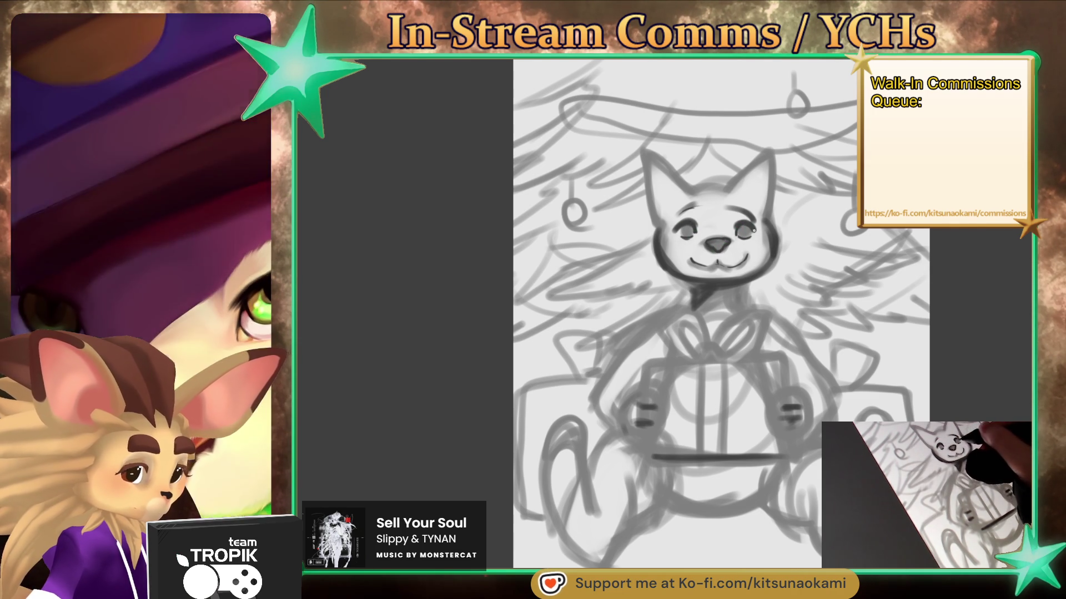
{"action": "left_click_drag", "start_coordinate": [677, 227], "coordinate": [681, 232]}
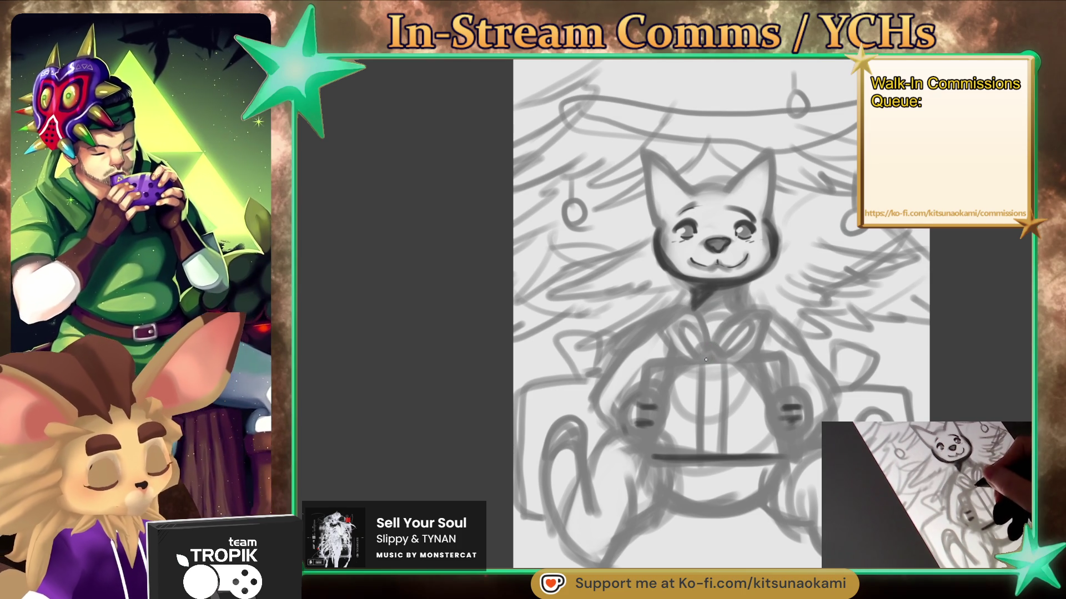
{"action": "mouse_move", "coordinate": [717, 352]}
{"action": "left_mouse_down"}
{"action": "mouse_move", "coordinate": [703, 361]}
{"action": "mouse_move", "coordinate": [714, 361]}
{"action": "left_mouse_up"}
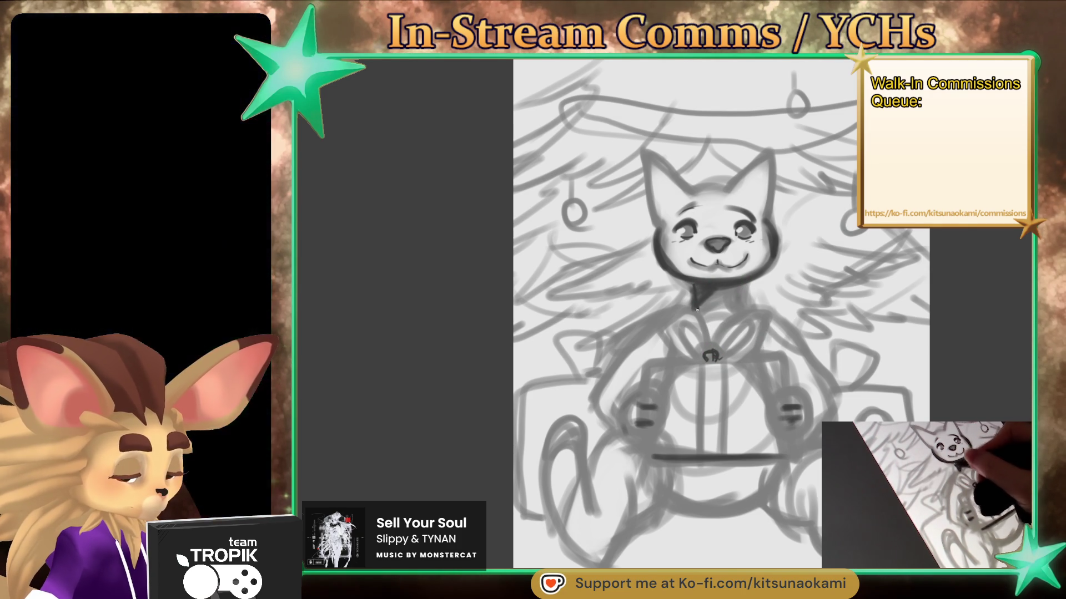
{"action": "left_click_drag", "start_coordinate": [744, 295], "coordinate": [748, 309]}
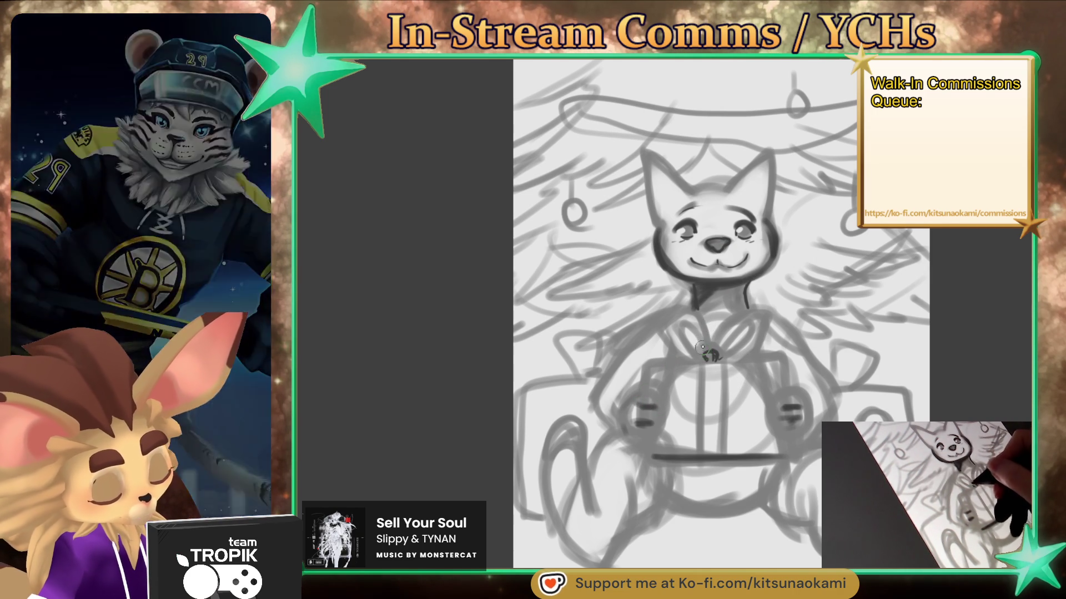
Ink the bow's left and right loops in dark lines and add a fur tuft between the ears
{"action": "mouse_move", "coordinate": [710, 354]}
{"action": "left_mouse_down"}
{"action": "mouse_move", "coordinate": [677, 327]}
{"action": "mouse_move", "coordinate": [704, 353]}
{"action": "mouse_move", "coordinate": [749, 325]}
{"action": "mouse_move", "coordinate": [755, 344]}
{"action": "mouse_move", "coordinate": [738, 354]}
{"action": "left_mouse_up"}
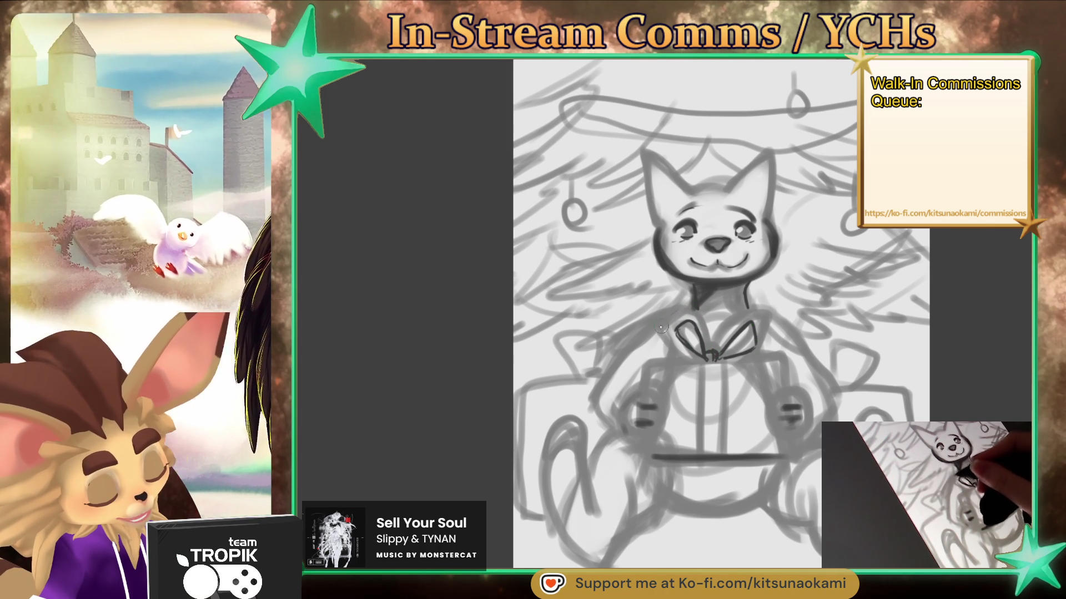
{"action": "left_click_drag", "start_coordinate": [662, 329], "coordinate": [693, 308]}
{"action": "mouse_move", "coordinate": [719, 344]}
{"action": "left_mouse_down"}
{"action": "mouse_move", "coordinate": [752, 314]}
{"action": "mouse_move", "coordinate": [755, 348]}
{"action": "left_mouse_up"}
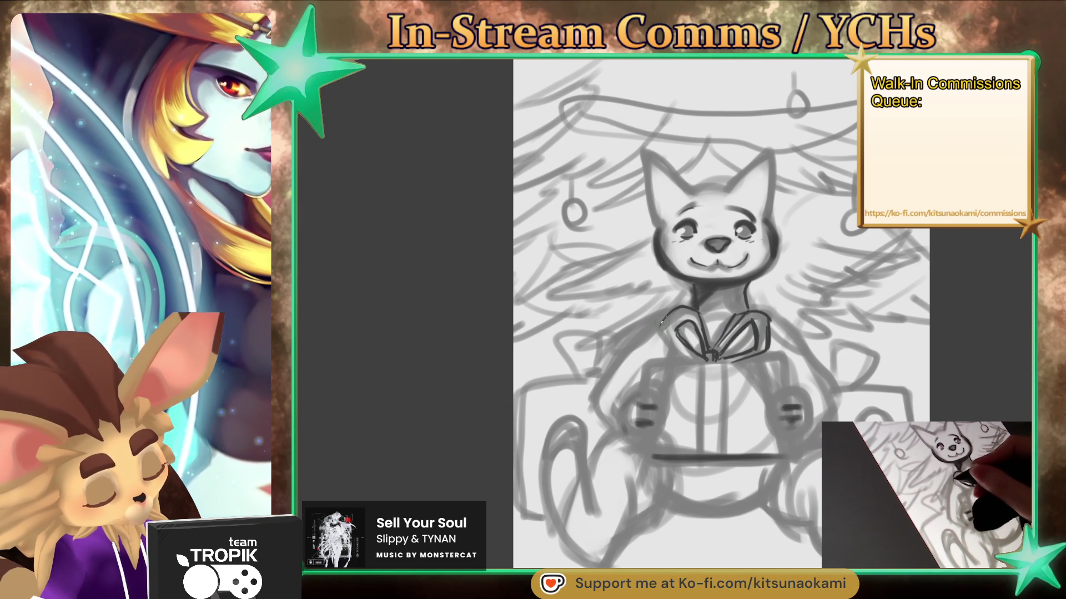
{"action": "mouse_move", "coordinate": [691, 326]}
{"action": "left_mouse_down"}
{"action": "mouse_move", "coordinate": [681, 350]}
{"action": "mouse_move", "coordinate": [686, 331]}
{"action": "left_mouse_up"}
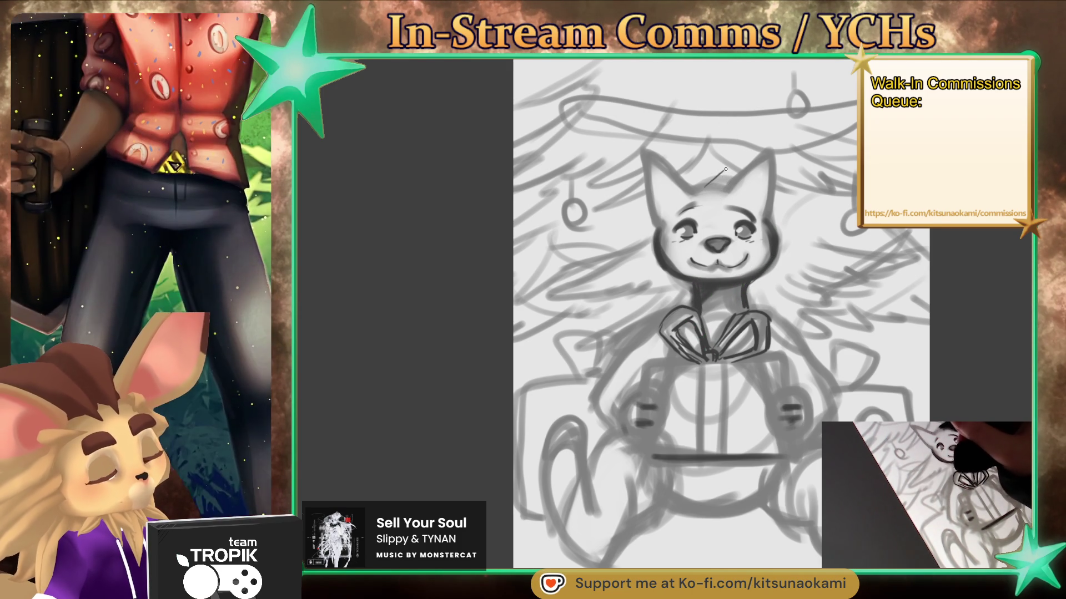
{"action": "left_click_drag", "start_coordinate": [721, 172], "coordinate": [735, 192]}
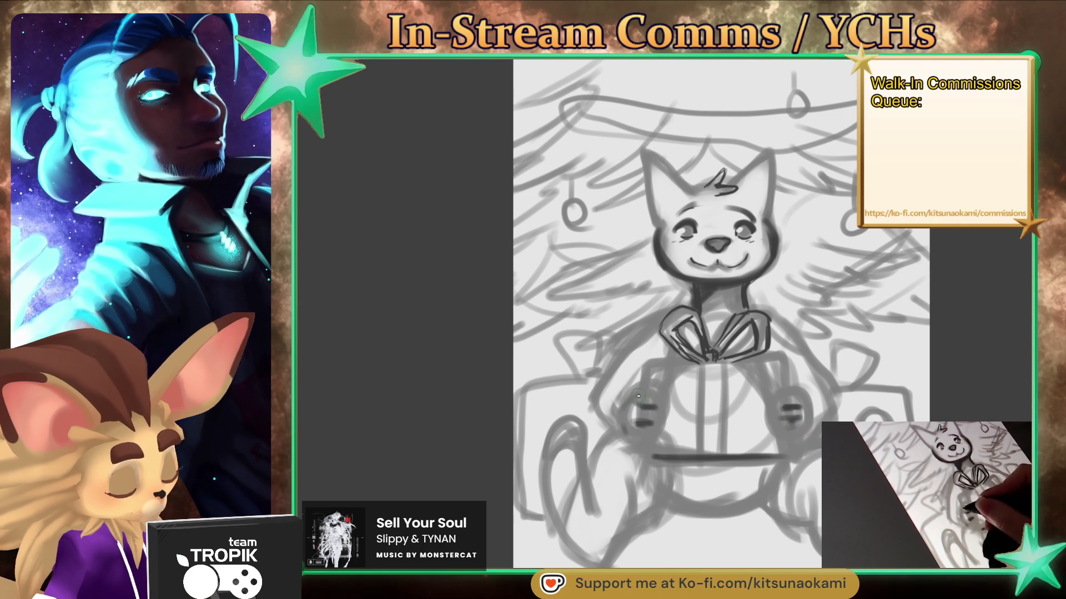
Ink both paws gripping the gift, with fingers and outer edges
{"action": "left_click_drag", "start_coordinate": [636, 394], "coordinate": [664, 398]}
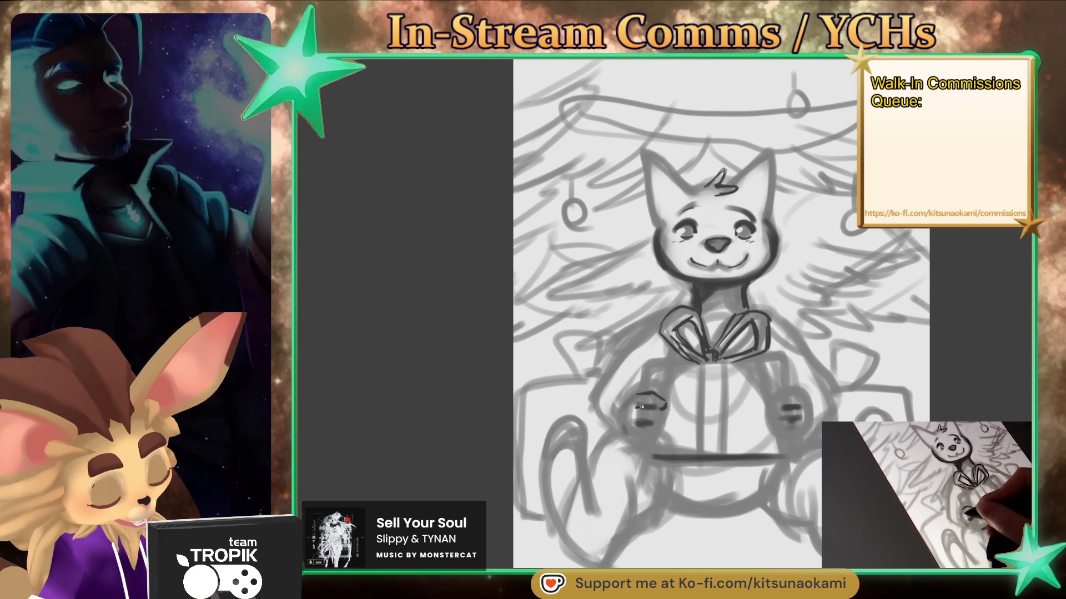
{"action": "left_click_drag", "start_coordinate": [634, 419], "coordinate": [661, 434]}
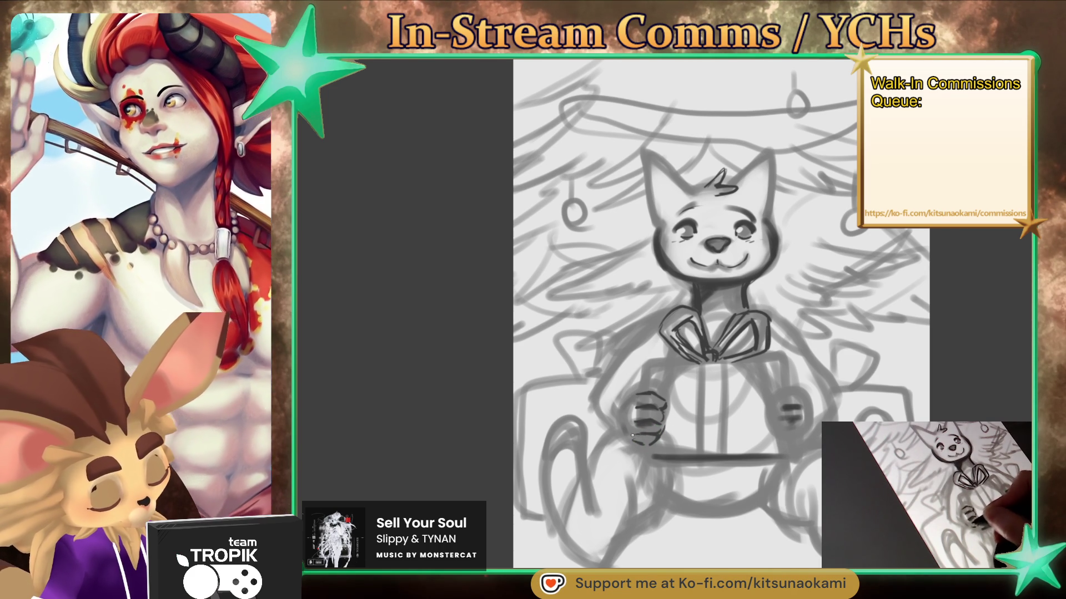
{"action": "left_click_drag", "start_coordinate": [633, 410], "coordinate": [629, 424]}
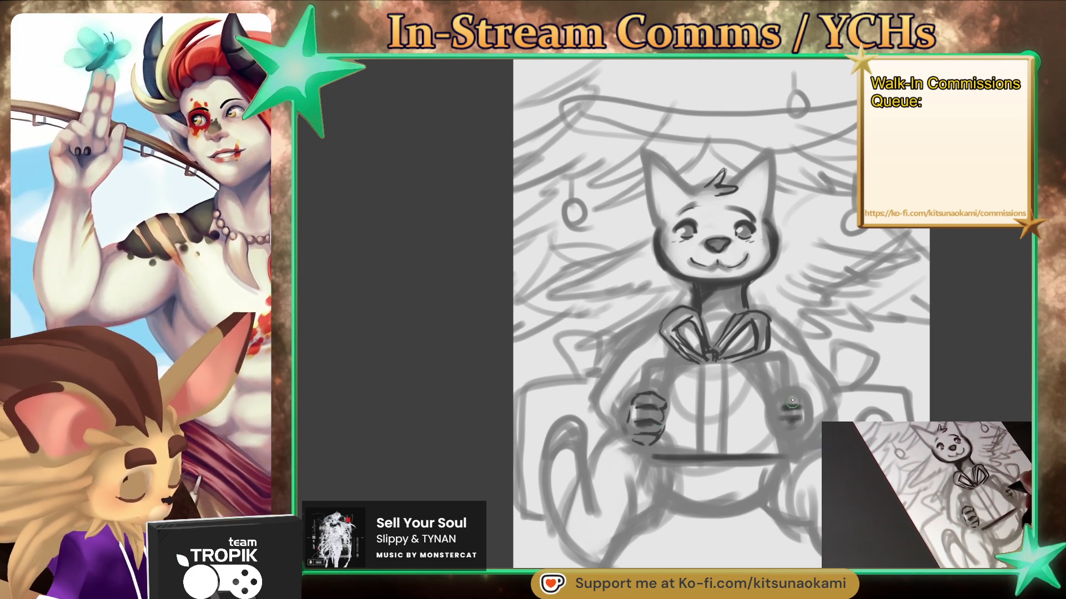
{"action": "mouse_move", "coordinate": [785, 394]}
{"action": "left_mouse_down"}
{"action": "mouse_move", "coordinate": [784, 408]}
{"action": "mouse_move", "coordinate": [806, 410]}
{"action": "left_mouse_up"}
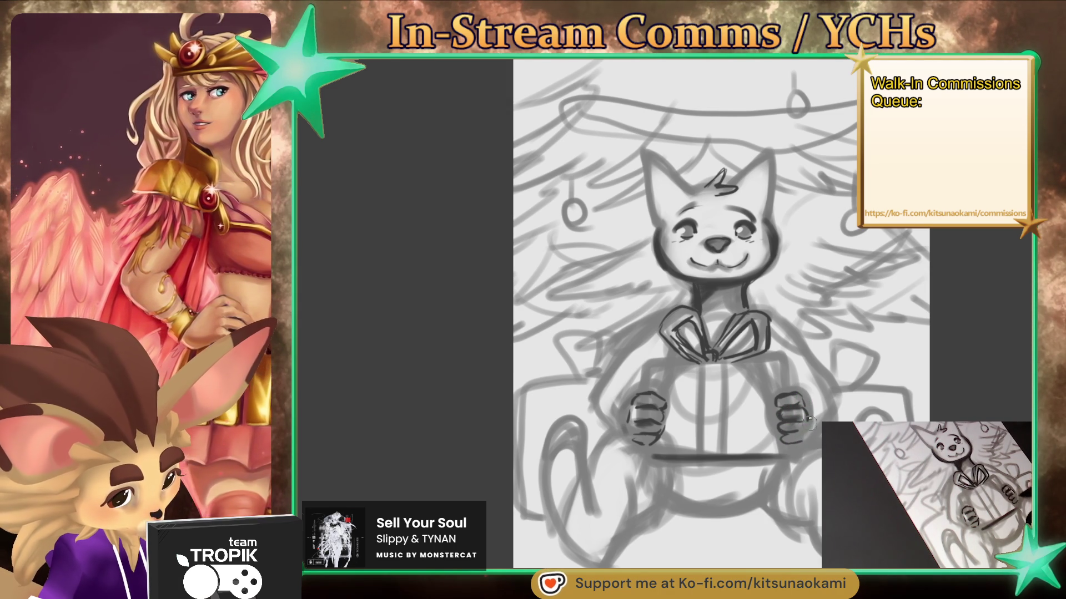
{"action": "left_click_drag", "start_coordinate": [781, 397], "coordinate": [778, 407]}
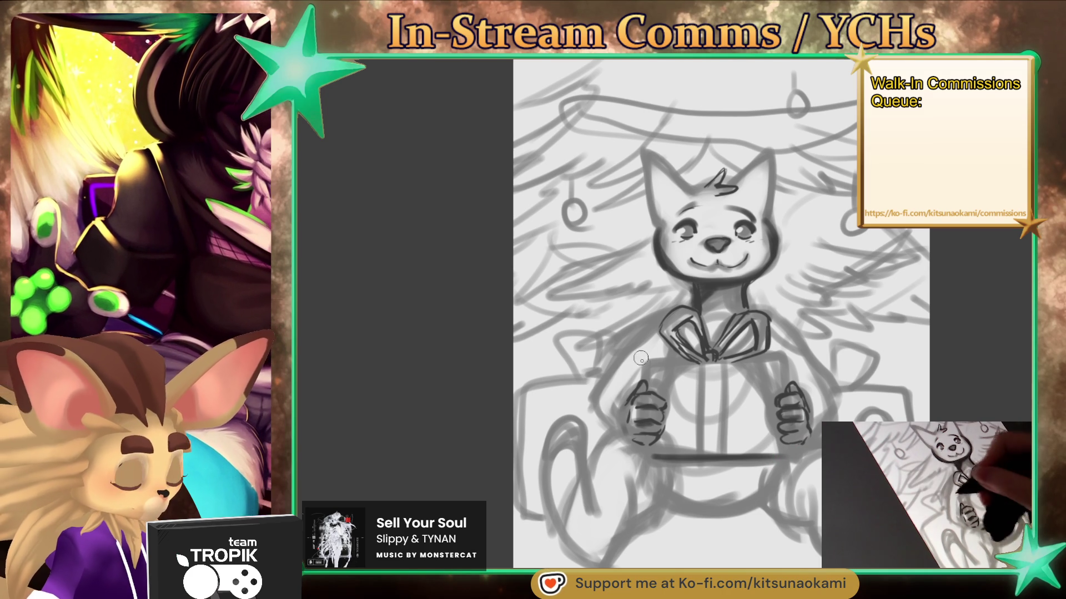
Outline the gift box's left and top edges and darken its ribbon
{"action": "left_click_drag", "start_coordinate": [643, 366], "coordinate": [645, 381]}
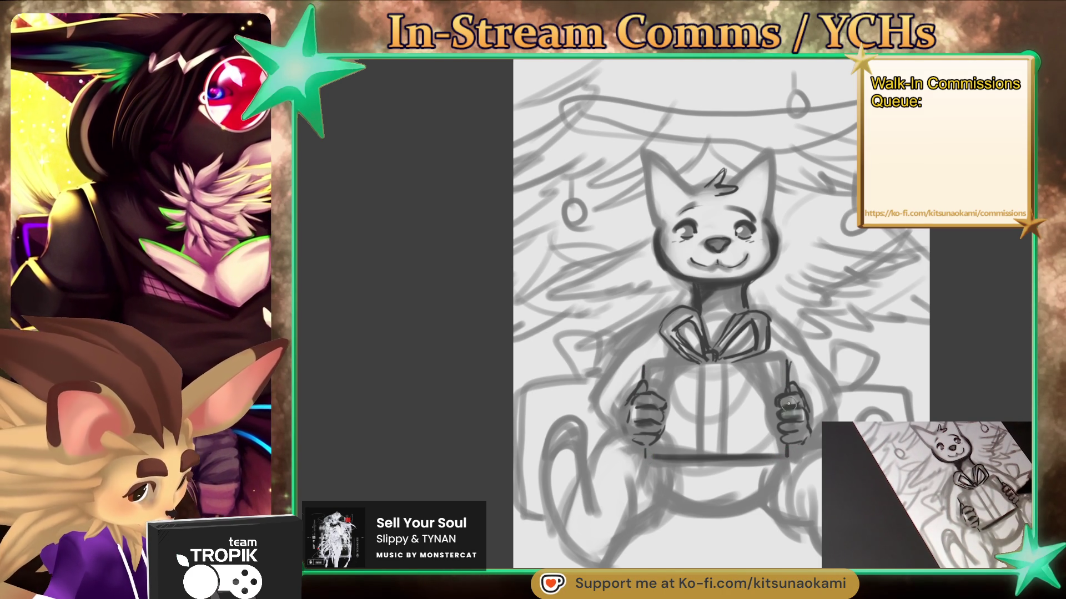
{"action": "left_click_drag", "start_coordinate": [644, 364], "coordinate": [789, 363]}
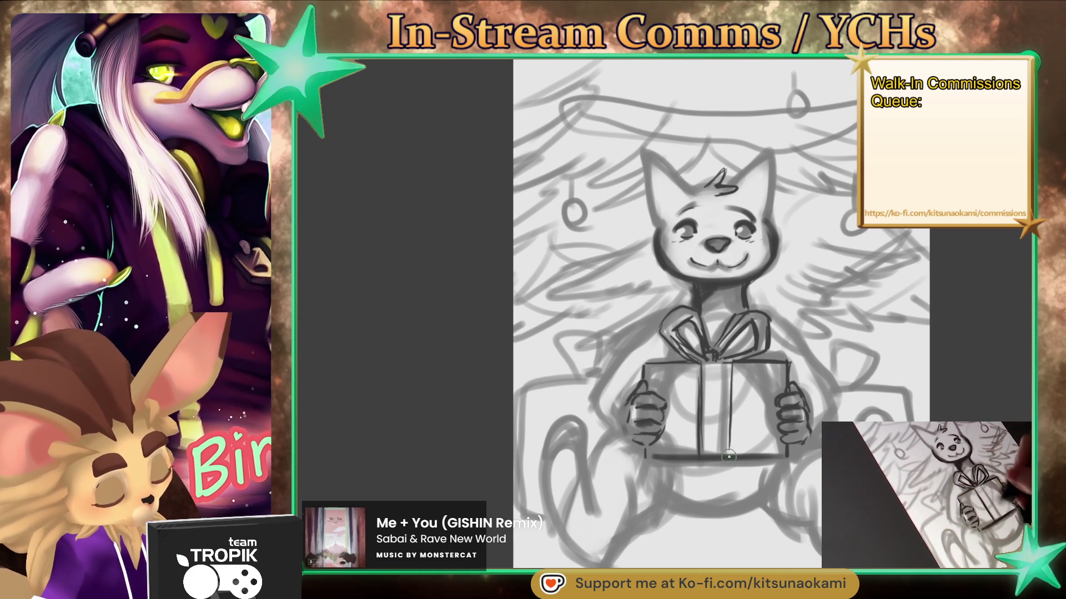
{"action": "mouse_move", "coordinate": [728, 410]}
{"action": "left_mouse_down"}
{"action": "mouse_move", "coordinate": [728, 365]}
{"action": "mouse_move", "coordinate": [716, 388]}
{"action": "mouse_move", "coordinate": [710, 368]}
{"action": "left_mouse_up"}
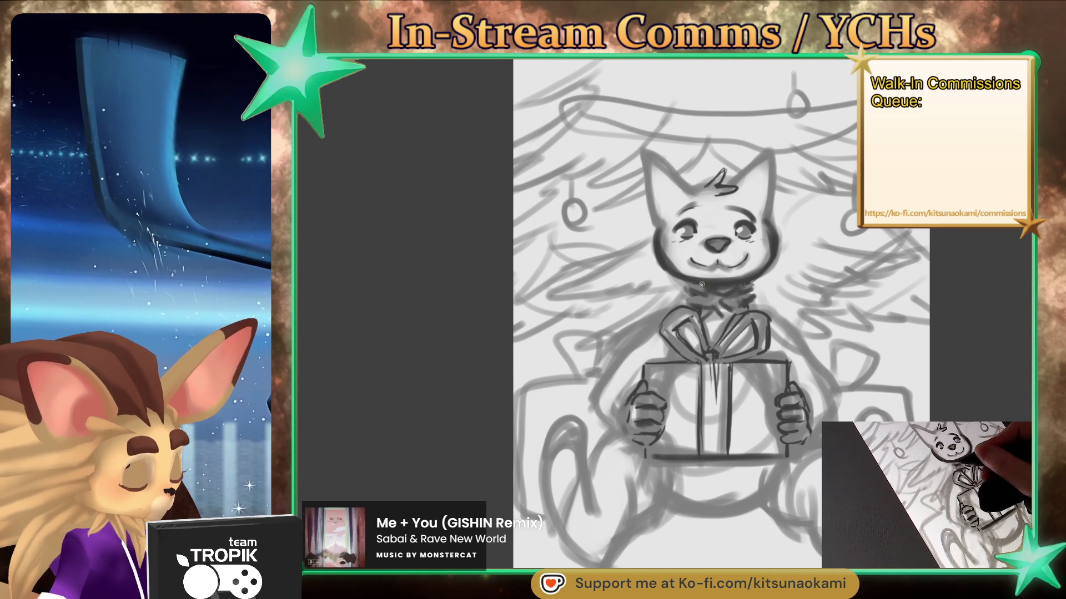
Darken the head outline and cheek marks, then draw the left arm beside the paw
{"action": "left_click_drag", "start_coordinate": [649, 161], "coordinate": [663, 236]}
{"action": "left_click_drag", "start_coordinate": [772, 158], "coordinate": [765, 224]}
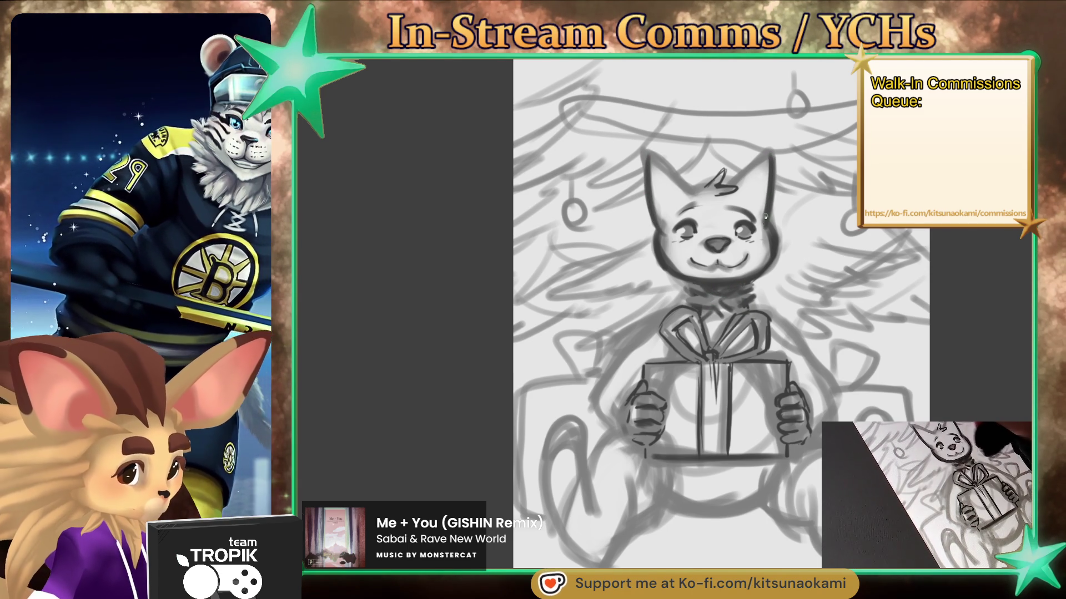
{"action": "left_click_drag", "start_coordinate": [771, 188], "coordinate": [766, 228]}
{"action": "left_click_drag", "start_coordinate": [694, 241], "coordinate": [687, 250]}
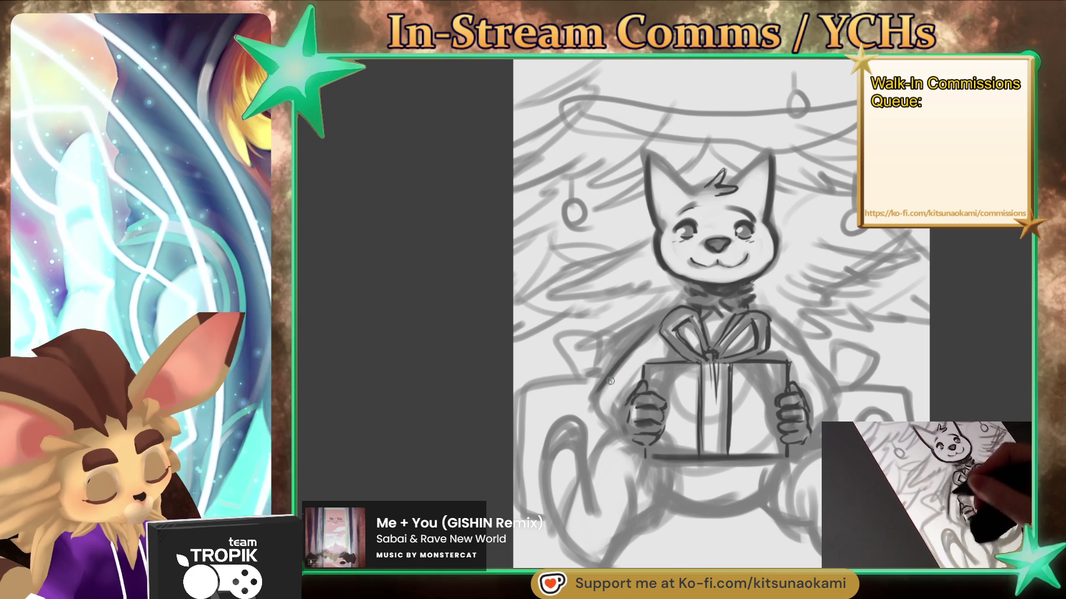
{"action": "left_click_drag", "start_coordinate": [629, 396], "coordinate": [614, 384]}
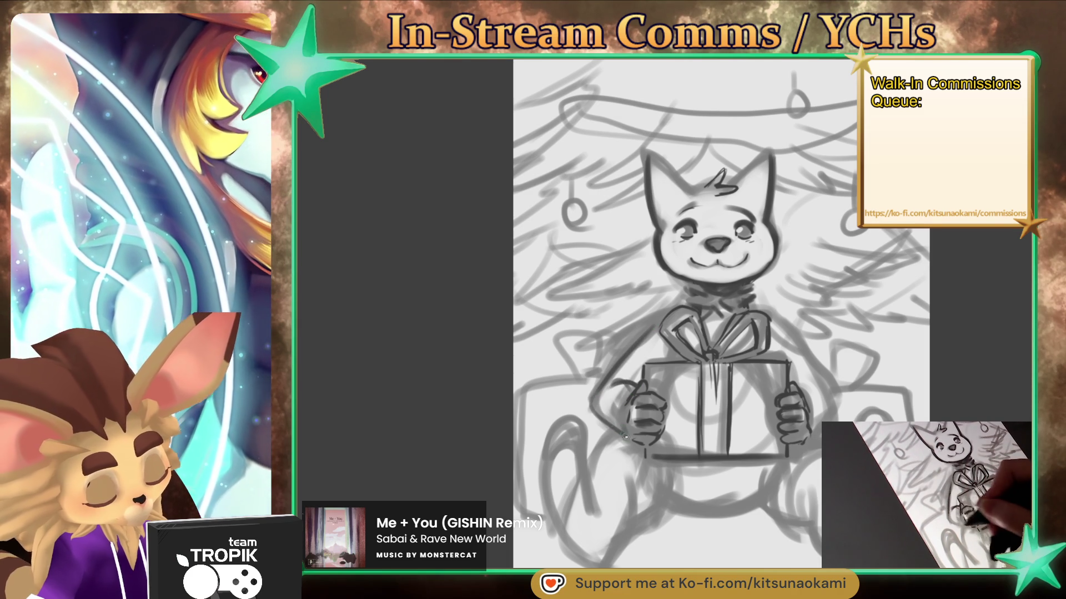
Draw the right arm, a base line beneath the body, the curling tail and the bottom-left leg
{"action": "left_click_drag", "start_coordinate": [799, 391], "coordinate": [823, 388]}
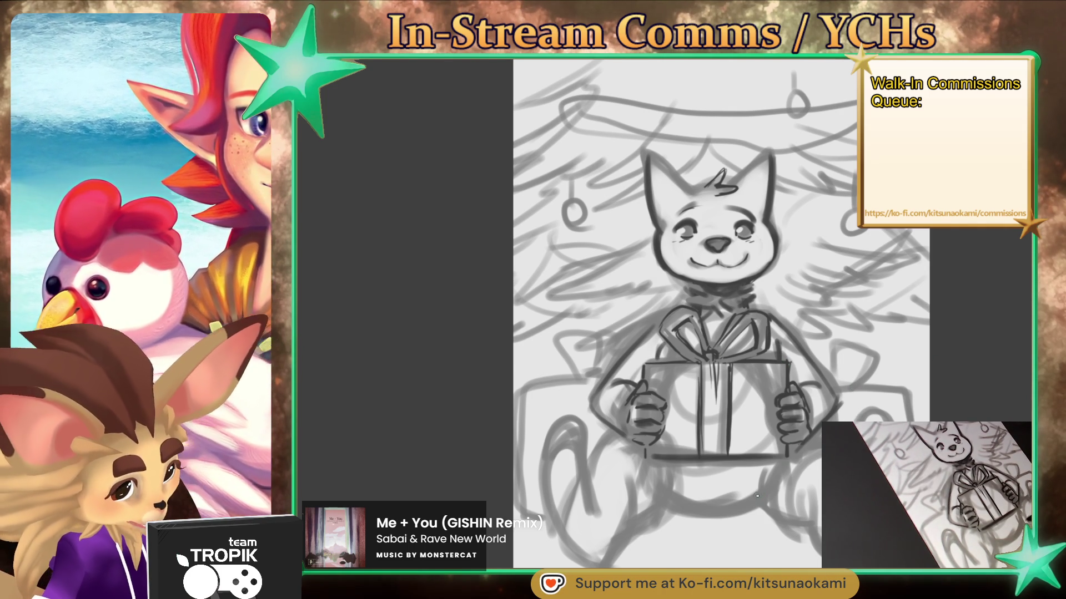
{"action": "left_click_drag", "start_coordinate": [756, 506], "coordinate": [663, 507]}
{"action": "mouse_move", "coordinate": [779, 518]}
{"action": "left_mouse_down"}
{"action": "mouse_move", "coordinate": [813, 514]}
{"action": "mouse_move", "coordinate": [757, 506]}
{"action": "left_mouse_up"}
{"action": "left_click_drag", "start_coordinate": [653, 511], "coordinate": [762, 501]}
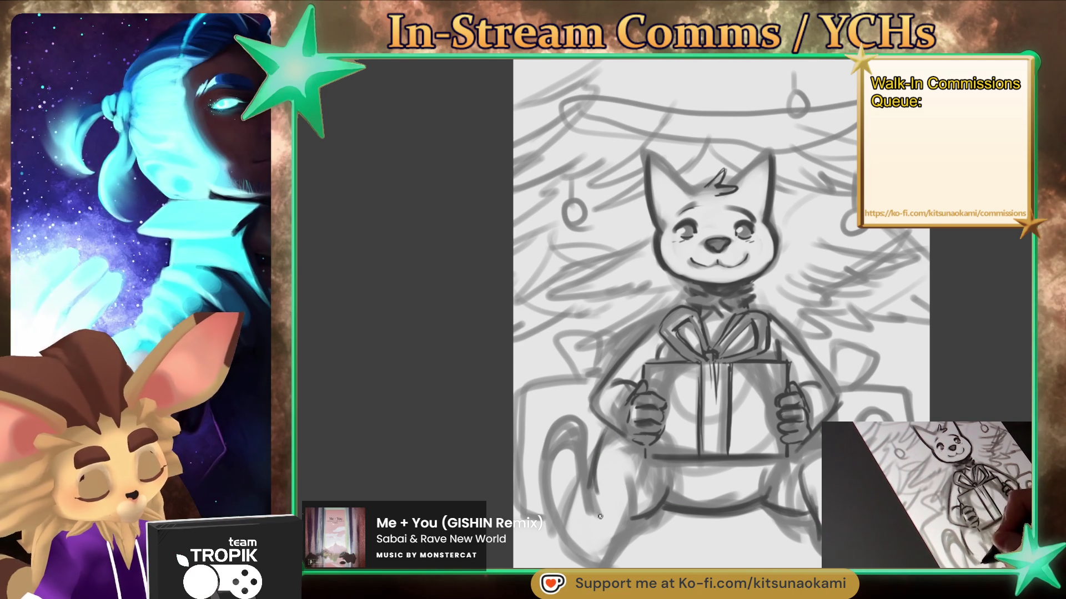
{"action": "mouse_move", "coordinate": [582, 447]}
{"action": "left_mouse_down"}
{"action": "mouse_move", "coordinate": [577, 427]}
{"action": "mouse_move", "coordinate": [557, 447]}
{"action": "left_mouse_up"}
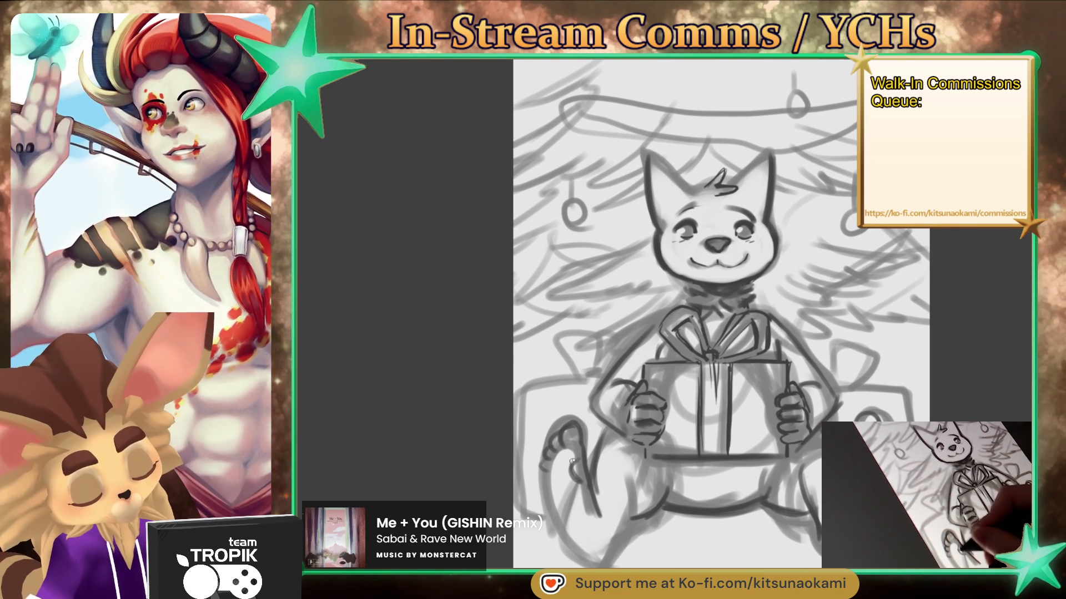
{"action": "mouse_move", "coordinate": [577, 438]}
{"action": "left_mouse_down"}
{"action": "mouse_move", "coordinate": [589, 471]}
{"action": "mouse_move", "coordinate": [571, 529]}
{"action": "left_mouse_up"}
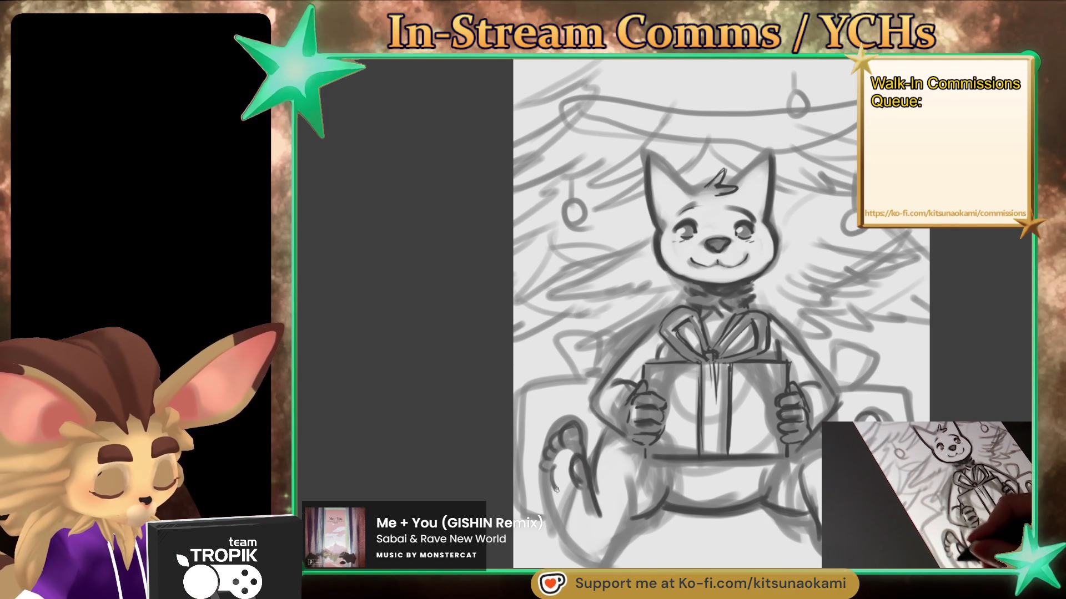
{"action": "left_click_drag", "start_coordinate": [573, 553], "coordinate": [616, 539]}
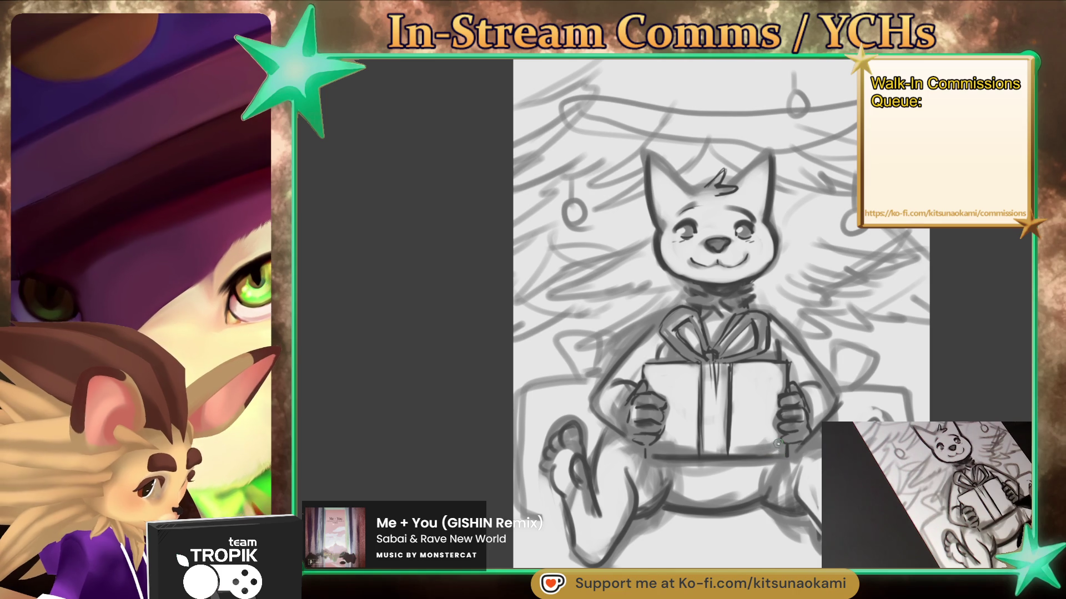
Darken the gift box's bottom edge and centre ribbon, the chin outline and the lower-left foot
{"action": "left_click_drag", "start_coordinate": [773, 439], "coordinate": [725, 450]}
{"action": "mouse_move", "coordinate": [660, 442]}
{"action": "left_mouse_down"}
{"action": "mouse_move", "coordinate": [721, 451]}
{"action": "mouse_move", "coordinate": [702, 450]}
{"action": "left_mouse_up"}
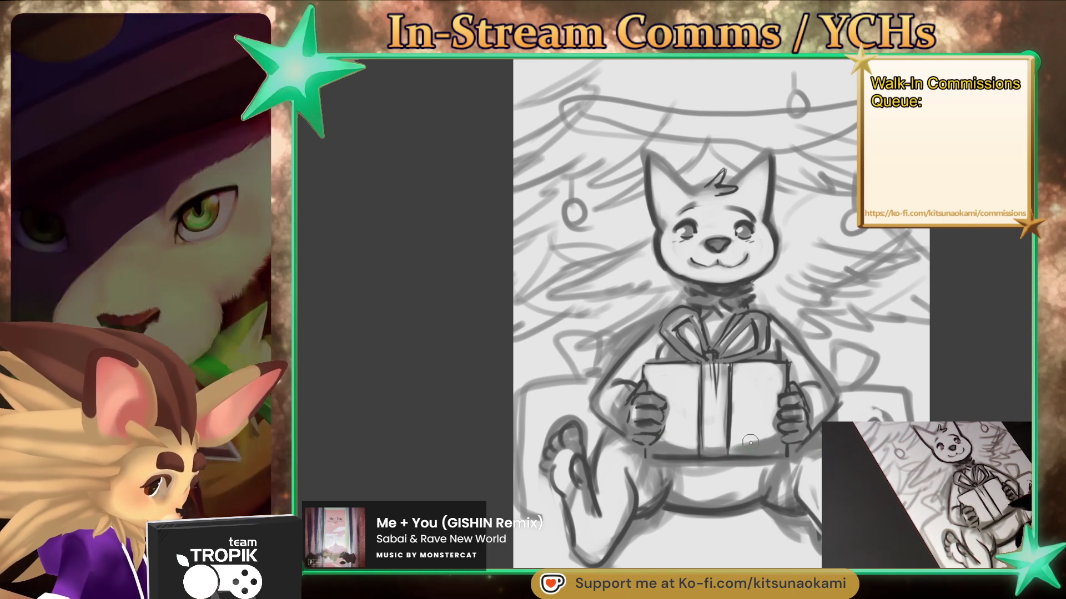
{"action": "mouse_move", "coordinate": [716, 377]}
{"action": "left_mouse_down"}
{"action": "mouse_move", "coordinate": [716, 402]}
{"action": "mouse_move", "coordinate": [711, 366]}
{"action": "left_mouse_up"}
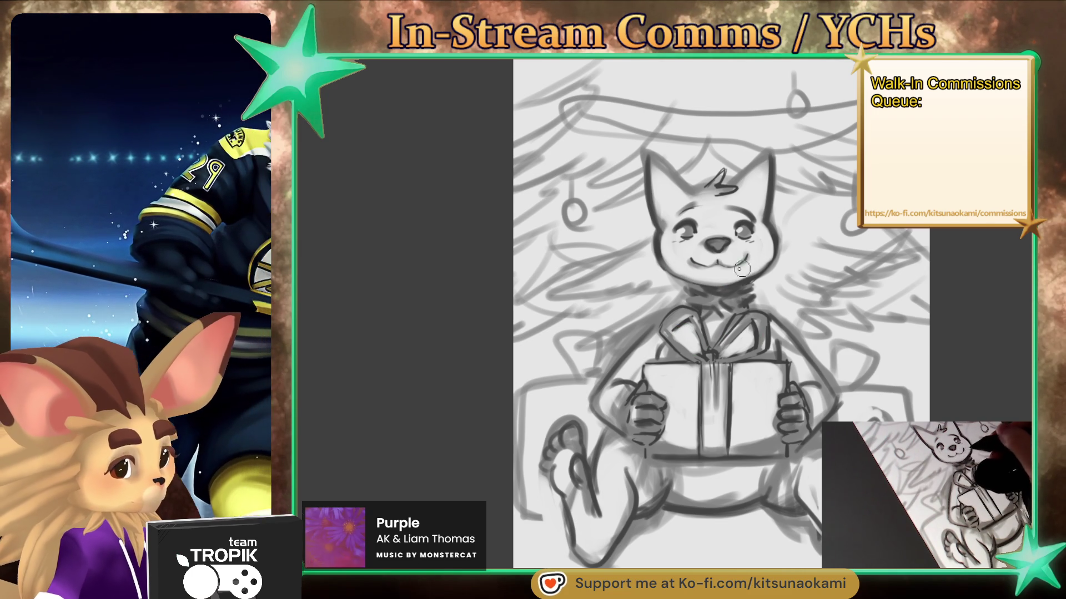
{"action": "left_click_drag", "start_coordinate": [666, 259], "coordinate": [737, 278]}
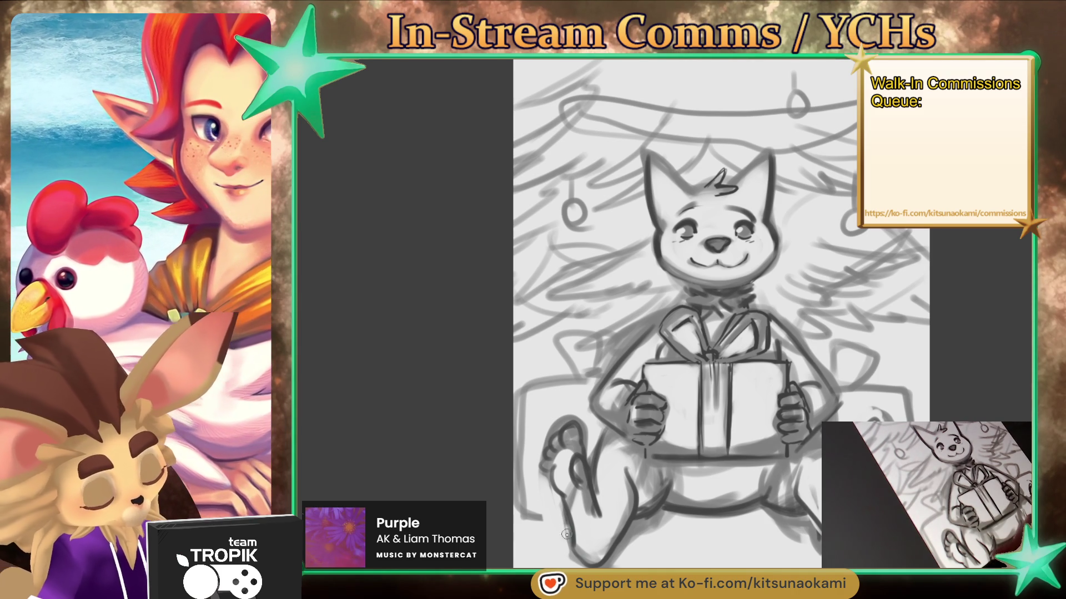
{"action": "mouse_move", "coordinate": [563, 515]}
{"action": "left_mouse_down"}
{"action": "mouse_move", "coordinate": [527, 512]}
{"action": "mouse_move", "coordinate": [566, 506]}
{"action": "mouse_move", "coordinate": [519, 501]}
{"action": "left_mouse_up"}
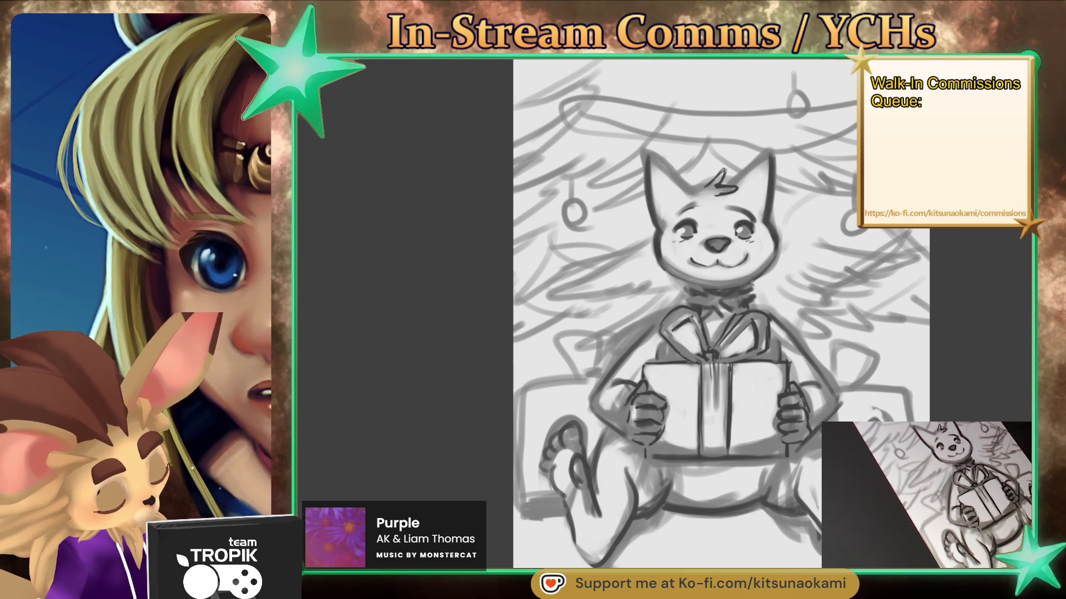
{"action": "mouse_move", "coordinate": [556, 561]}
{"action": "left_mouse_down"}
{"action": "mouse_move", "coordinate": [589, 389]}
{"action": "mouse_move", "coordinate": [659, 313]}
{"action": "left_mouse_up"}
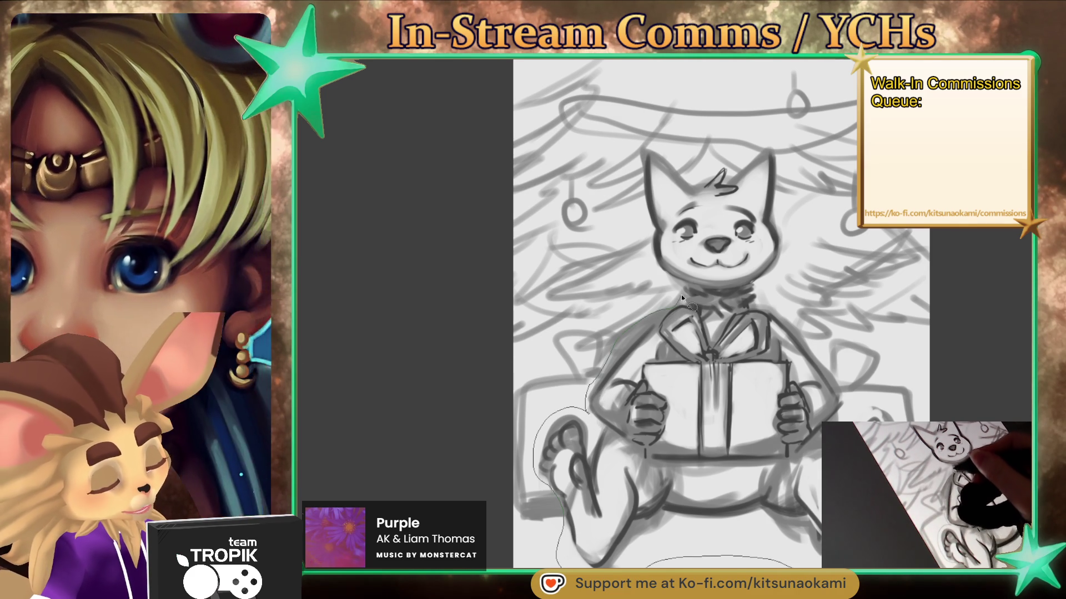
Lasso the fox, undo the accidental delete, and enlarge it slightly with Free Transform
{"action": "mouse_move", "coordinate": [657, 269]}
{"action": "left_mouse_down"}
{"action": "mouse_move", "coordinate": [647, 146]}
{"action": "mouse_move", "coordinate": [716, 172]}
{"action": "mouse_move", "coordinate": [774, 149]}
{"action": "mouse_move", "coordinate": [782, 254]}
{"action": "left_mouse_up"}
{"action": "left_click_drag", "start_coordinate": [796, 320], "coordinate": [837, 377]}
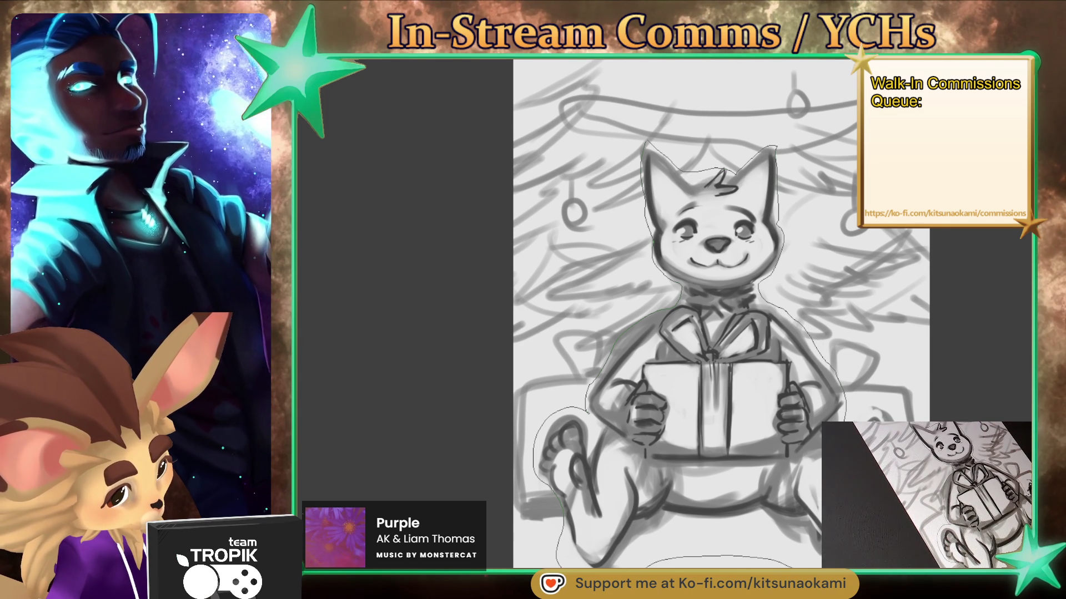
{"action": "left_click_drag", "start_coordinate": [882, 417], "coordinate": [876, 415]}
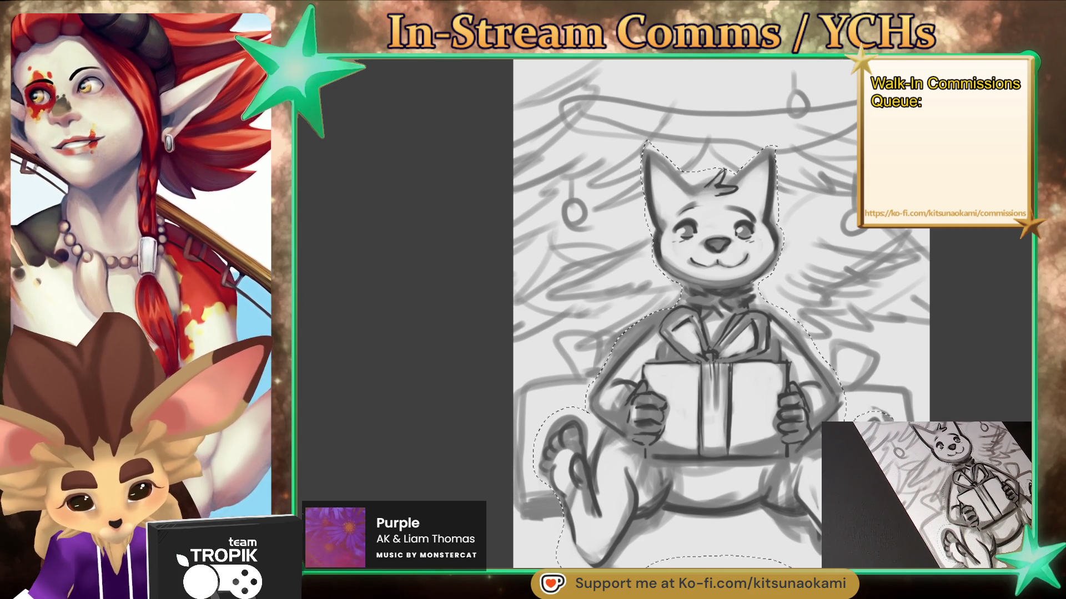
{"action": "key", "text": "Delete"}
{"action": "key", "text": "ctrl+z"}
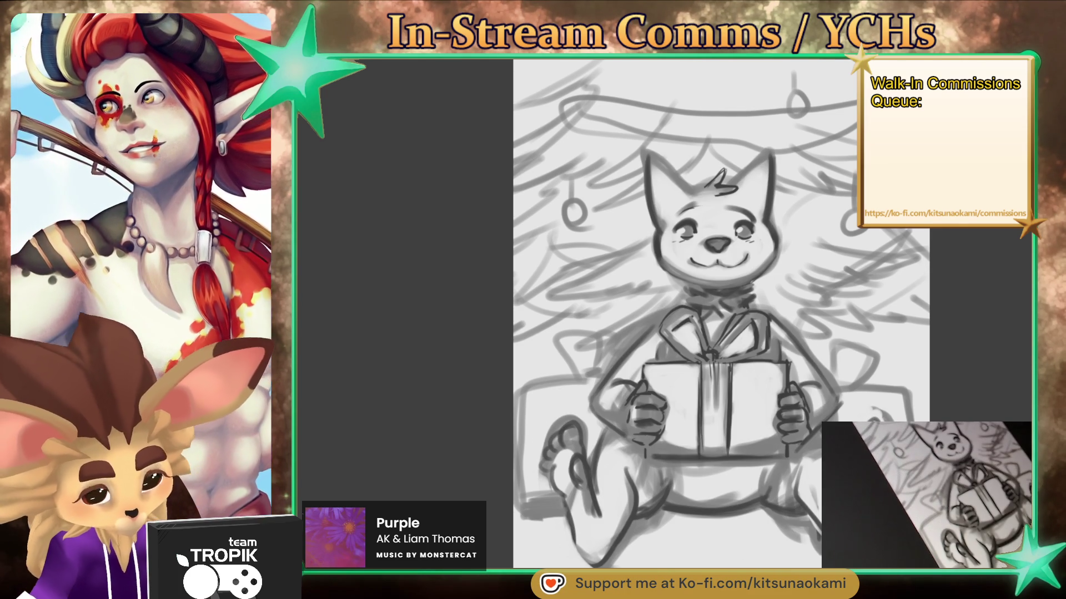
{"action": "key", "text": "ctrl+t"}
{"action": "mouse_move", "coordinate": [722, 565]}
{"action": "left_mouse_down"}
{"action": "mouse_move", "coordinate": [768, 547]}
{"action": "mouse_move", "coordinate": [777, 519]}
{"action": "left_mouse_up"}
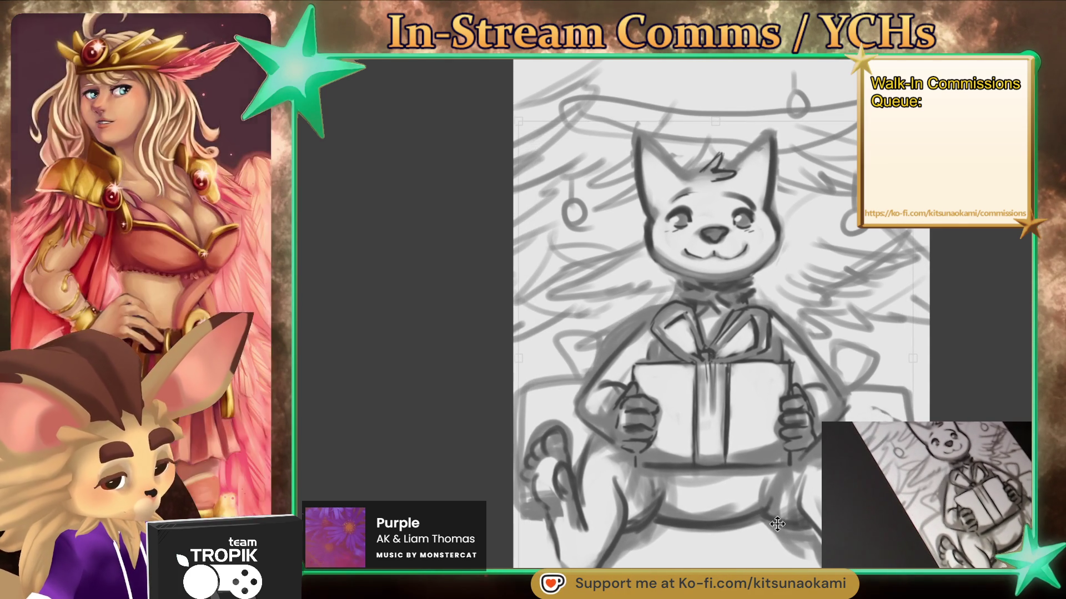
{"action": "key", "text": "Return"}
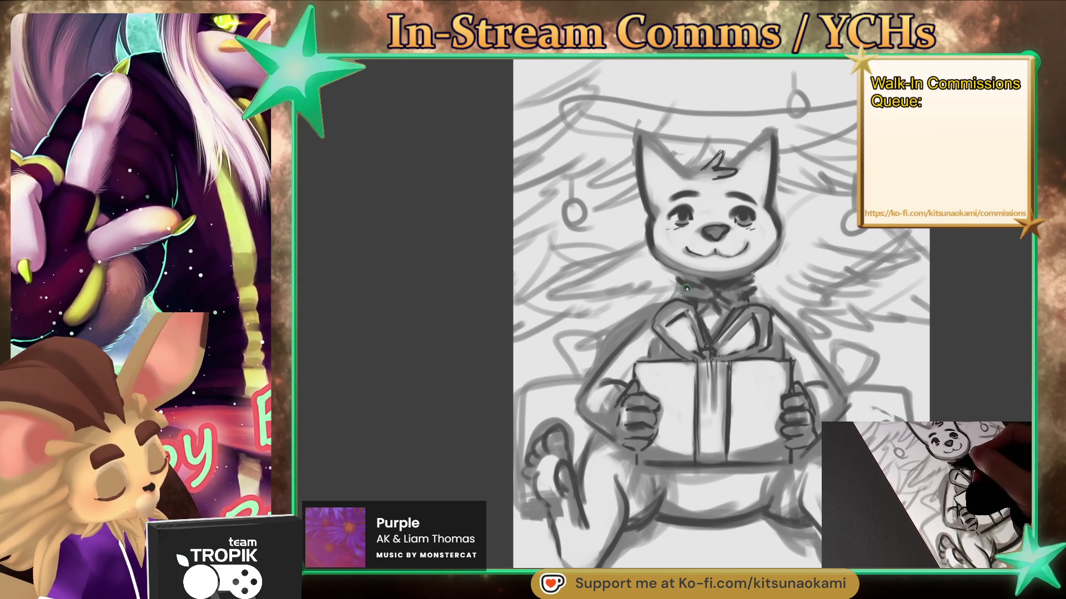
Add a dark fur stroke at the fox's neck and darken its left jaw line
{"action": "mouse_move", "coordinate": [752, 283]}
{"action": "left_mouse_down"}
{"action": "mouse_move", "coordinate": [757, 291]}
{"action": "mouse_move", "coordinate": [713, 281]}
{"action": "left_mouse_up"}
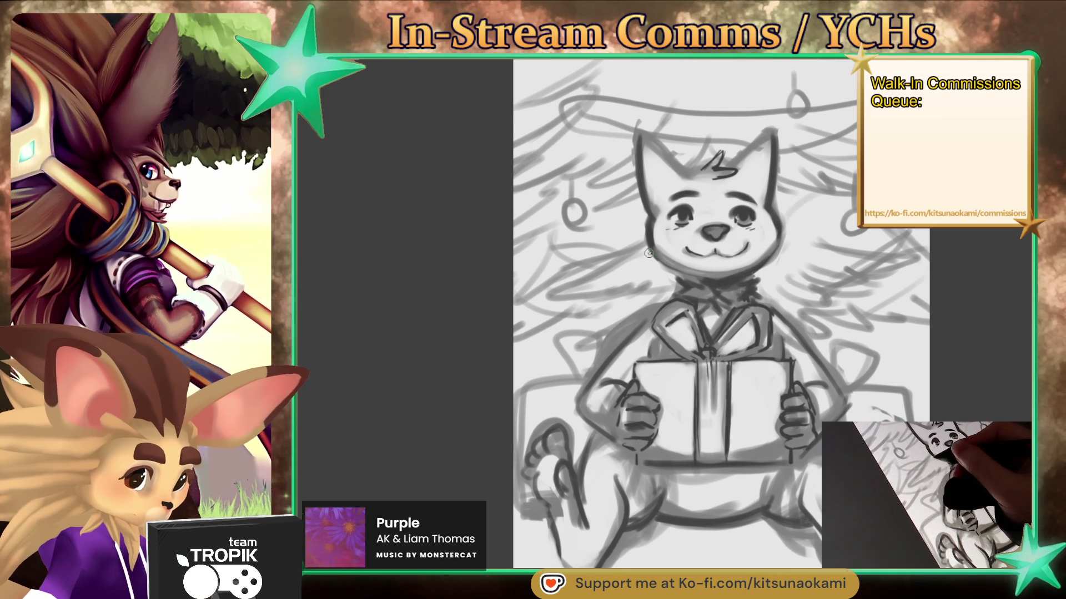
{"action": "left_click_drag", "start_coordinate": [658, 258], "coordinate": [705, 280]}
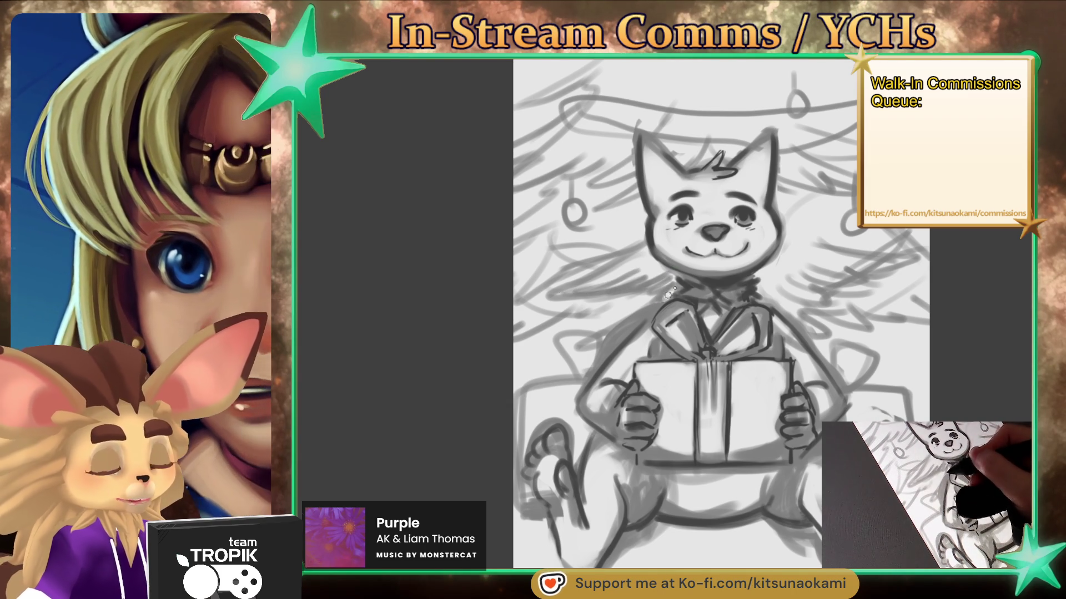
Scribble dark needle strokes over the left and right branches, the neck and the lower-left branches
{"action": "left_click_drag", "start_coordinate": [608, 283], "coordinate": [561, 289]}
{"action": "mouse_move", "coordinate": [762, 283]}
{"action": "left_mouse_down"}
{"action": "mouse_move", "coordinate": [826, 295]}
{"action": "mouse_move", "coordinate": [884, 287]}
{"action": "left_mouse_up"}
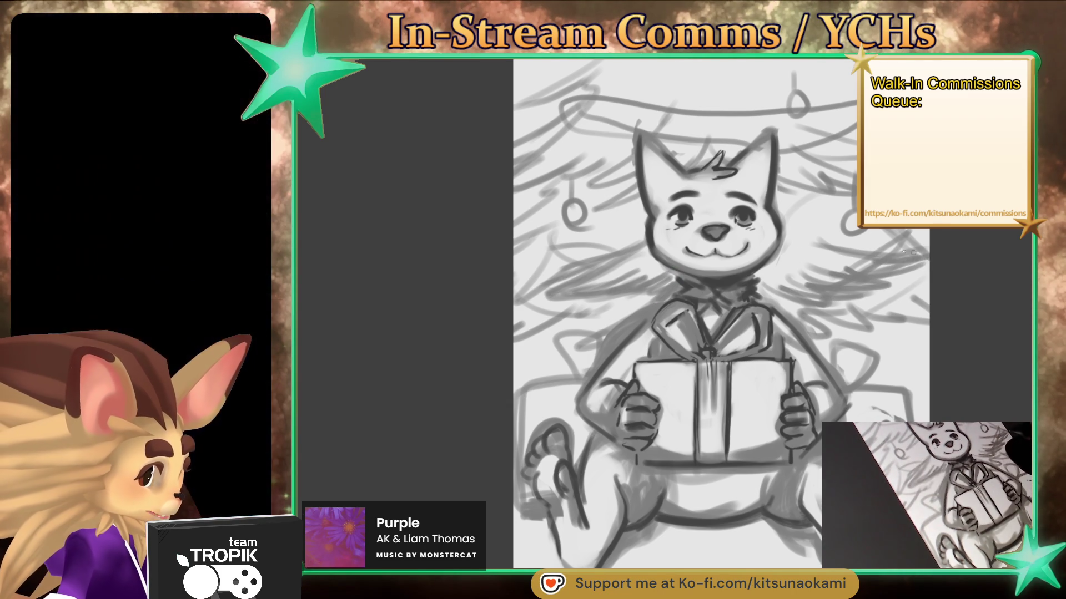
{"action": "mouse_move", "coordinate": [781, 275]}
{"action": "left_mouse_down"}
{"action": "mouse_move", "coordinate": [780, 297]}
{"action": "mouse_move", "coordinate": [657, 291]}
{"action": "left_mouse_up"}
{"action": "mouse_move", "coordinate": [599, 238]}
{"action": "left_mouse_down"}
{"action": "mouse_move", "coordinate": [555, 258]}
{"action": "mouse_move", "coordinate": [533, 250]}
{"action": "mouse_move", "coordinate": [650, 217]}
{"action": "left_mouse_up"}
{"action": "mouse_move", "coordinate": [784, 262]}
{"action": "left_mouse_down"}
{"action": "mouse_move", "coordinate": [850, 257]}
{"action": "mouse_move", "coordinate": [811, 264]}
{"action": "mouse_move", "coordinate": [916, 233]}
{"action": "mouse_move", "coordinate": [808, 259]}
{"action": "left_mouse_up"}
{"action": "mouse_move", "coordinate": [555, 306]}
{"action": "left_mouse_down"}
{"action": "mouse_move", "coordinate": [516, 333]}
{"action": "mouse_move", "coordinate": [577, 313]}
{"action": "left_mouse_up"}
{"action": "mouse_move", "coordinate": [528, 341]}
{"action": "left_mouse_down"}
{"action": "mouse_move", "coordinate": [611, 311]}
{"action": "mouse_move", "coordinate": [589, 333]}
{"action": "left_mouse_up"}
{"action": "left_click_drag", "start_coordinate": [577, 260], "coordinate": [487, 306]}
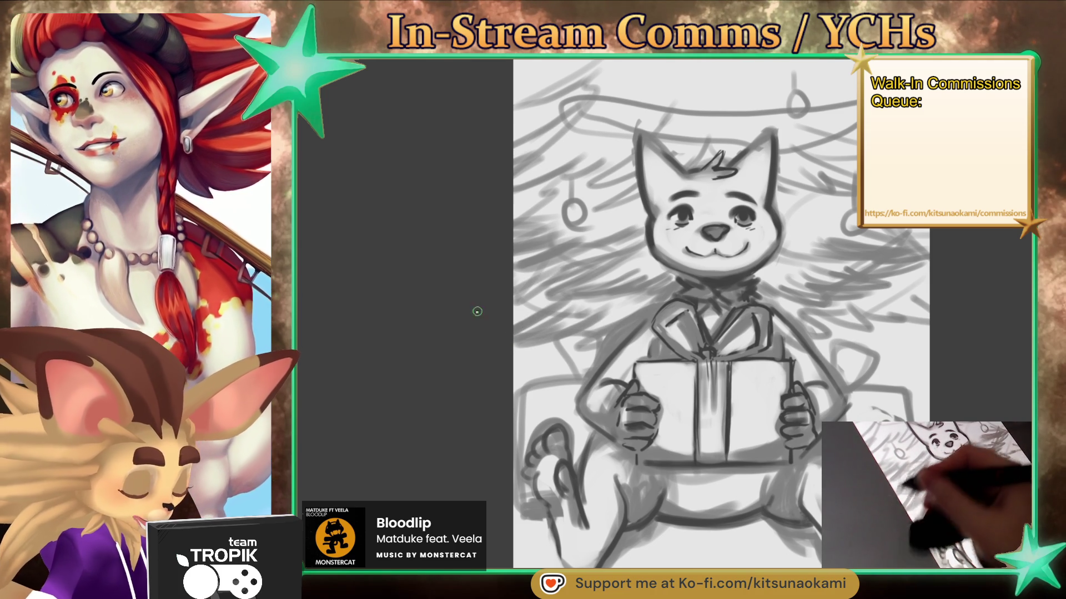
Scribble dark needles across the right, lower-right and left-edge branches
{"action": "mouse_move", "coordinate": [893, 281]}
{"action": "left_mouse_down"}
{"action": "mouse_move", "coordinate": [907, 293]}
{"action": "mouse_move", "coordinate": [866, 314]}
{"action": "mouse_move", "coordinate": [846, 308]}
{"action": "left_mouse_up"}
{"action": "left_click_drag", "start_coordinate": [918, 316], "coordinate": [810, 327]}
{"action": "left_click_drag", "start_coordinate": [910, 344], "coordinate": [838, 355]}
{"action": "left_click_drag", "start_coordinate": [555, 344], "coordinate": [516, 377]}
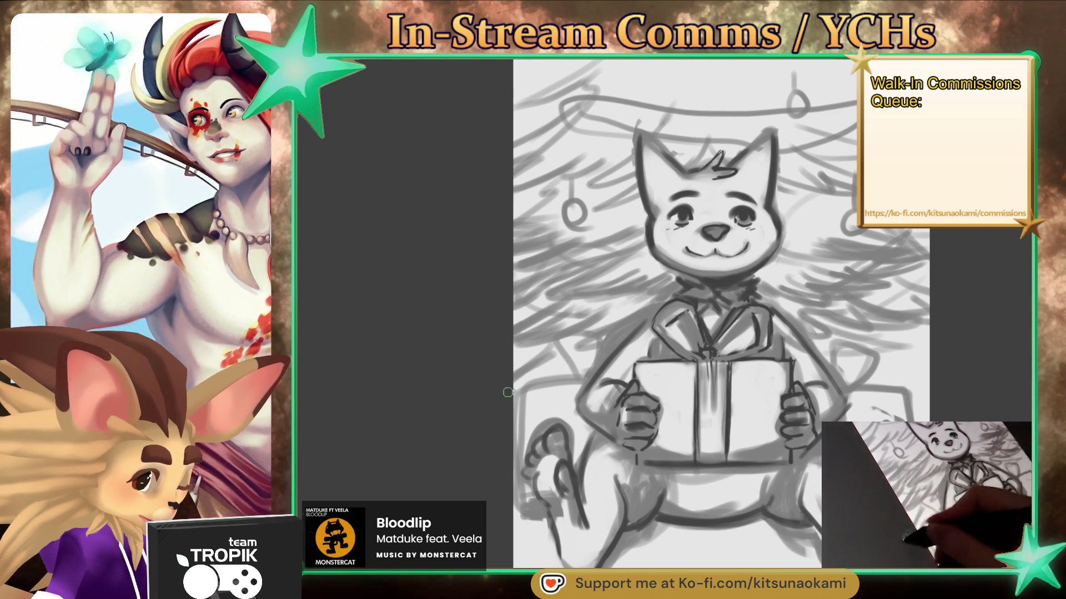
{"action": "left_click_drag", "start_coordinate": [583, 378], "coordinate": [516, 400]}
{"action": "mouse_move", "coordinate": [882, 360]}
{"action": "left_mouse_down"}
{"action": "mouse_move", "coordinate": [928, 340]}
{"action": "mouse_move", "coordinate": [855, 344]}
{"action": "left_mouse_up"}
Scribble dark needles over the upper-left and upper-right branches
{"action": "mouse_move", "coordinate": [638, 172]}
{"action": "left_mouse_down"}
{"action": "mouse_move", "coordinate": [583, 213]}
{"action": "mouse_move", "coordinate": [544, 195]}
{"action": "mouse_move", "coordinate": [632, 150]}
{"action": "mouse_move", "coordinate": [517, 189]}
{"action": "left_mouse_up"}
{"action": "left_click_drag", "start_coordinate": [580, 152], "coordinate": [516, 178]}
{"action": "left_click_drag", "start_coordinate": [552, 138], "coordinate": [514, 150]}
{"action": "mouse_move", "coordinate": [777, 210]}
{"action": "left_mouse_down"}
{"action": "mouse_move", "coordinate": [854, 186]}
{"action": "mouse_move", "coordinate": [794, 194]}
{"action": "left_mouse_up"}
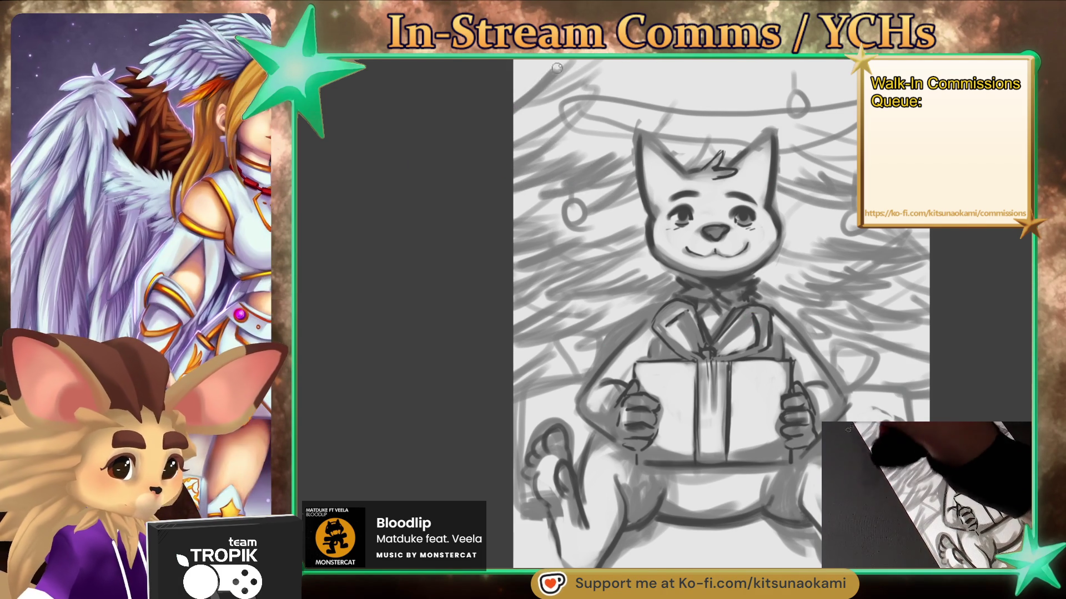
{"action": "scroll", "coordinate": [673, 266], "scroll_direction": "down", "scroll_amount": 2}
Hatch dark needles across the upper-left and upper-right tiers and extend the neck shading
{"action": "left_click_drag", "start_coordinate": [522, 189], "coordinate": [608, 165]}
{"action": "mouse_move", "coordinate": [694, 166]}
{"action": "left_mouse_down"}
{"action": "mouse_move", "coordinate": [746, 184]}
{"action": "mouse_move", "coordinate": [848, 168]}
{"action": "left_mouse_up"}
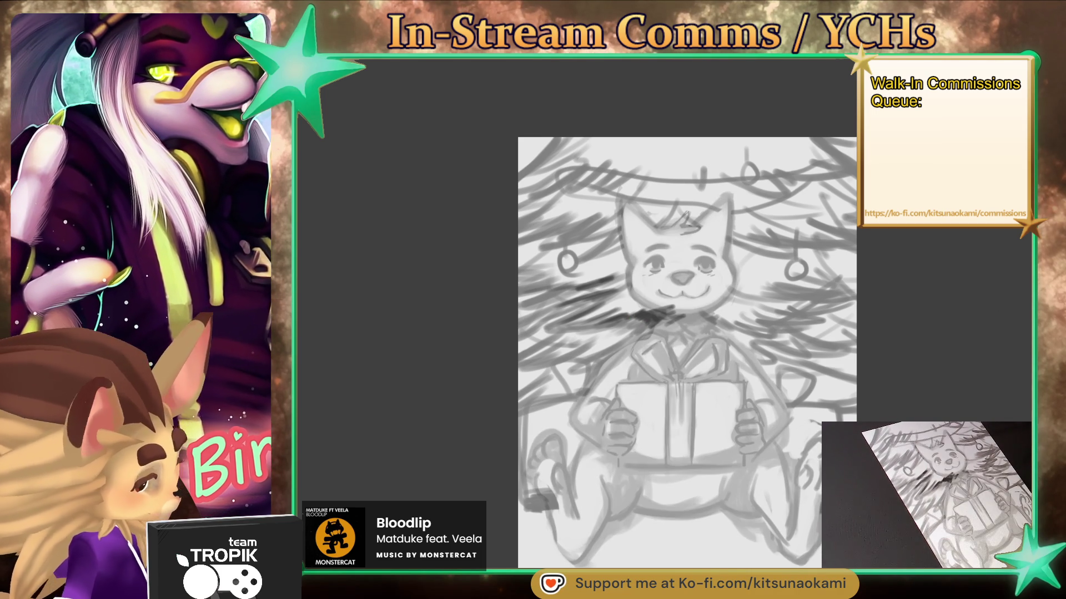
{"action": "mouse_move", "coordinate": [683, 317]}
{"action": "left_mouse_down"}
{"action": "mouse_move", "coordinate": [768, 325]}
{"action": "mouse_move", "coordinate": [825, 308]}
{"action": "left_mouse_up"}
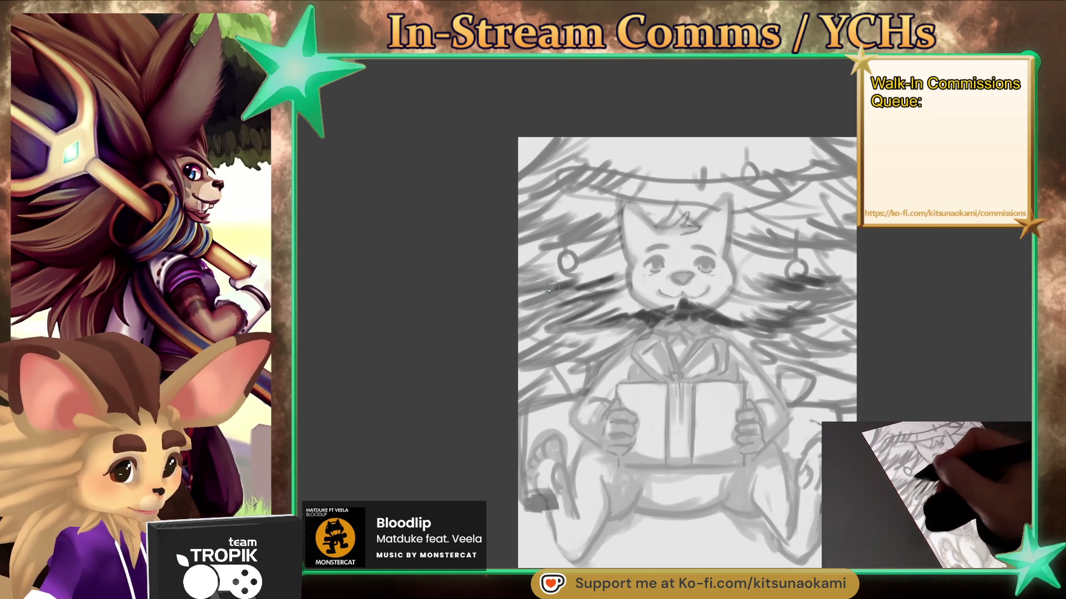
{"action": "mouse_move", "coordinate": [575, 229]}
{"action": "left_mouse_down"}
{"action": "mouse_move", "coordinate": [597, 217]}
{"action": "mouse_move", "coordinate": [522, 225]}
{"action": "left_mouse_up"}
{"action": "mouse_move", "coordinate": [741, 230]}
{"action": "left_mouse_down"}
{"action": "mouse_move", "coordinate": [771, 241]}
{"action": "mouse_move", "coordinate": [837, 224]}
{"action": "left_mouse_up"}
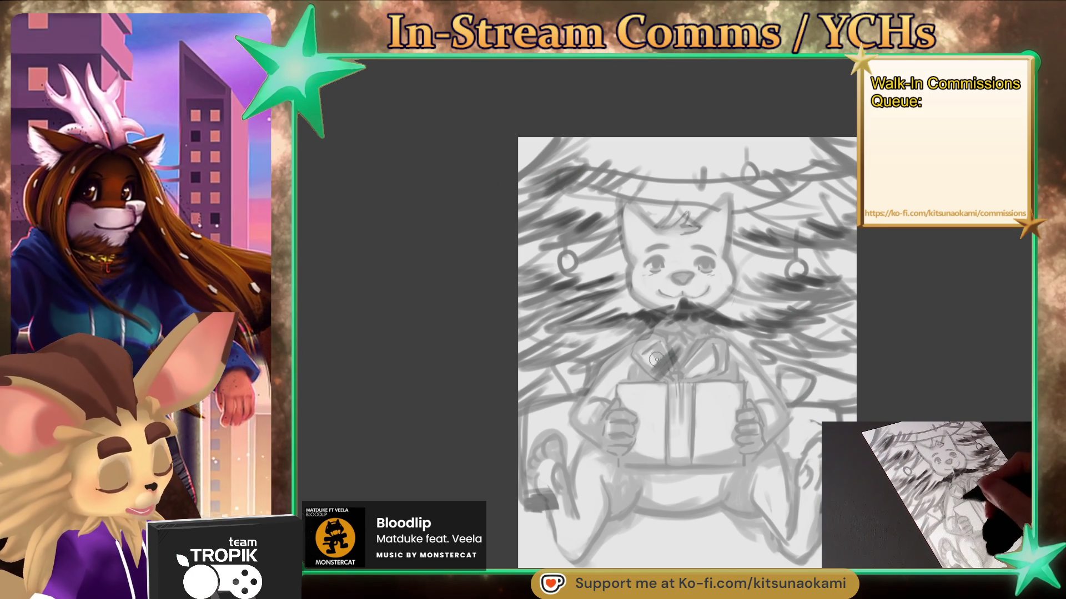
Hatch the tier edge above the present, both tier sides, and the tree tip between the ears
{"action": "left_click_drag", "start_coordinate": [656, 351], "coordinate": [610, 358]}
{"action": "mouse_move", "coordinate": [694, 350]}
{"action": "left_mouse_down"}
{"action": "mouse_move", "coordinate": [805, 362]}
{"action": "mouse_move", "coordinate": [780, 356]}
{"action": "left_mouse_up"}
{"action": "left_click_drag", "start_coordinate": [844, 333], "coordinate": [787, 356]}
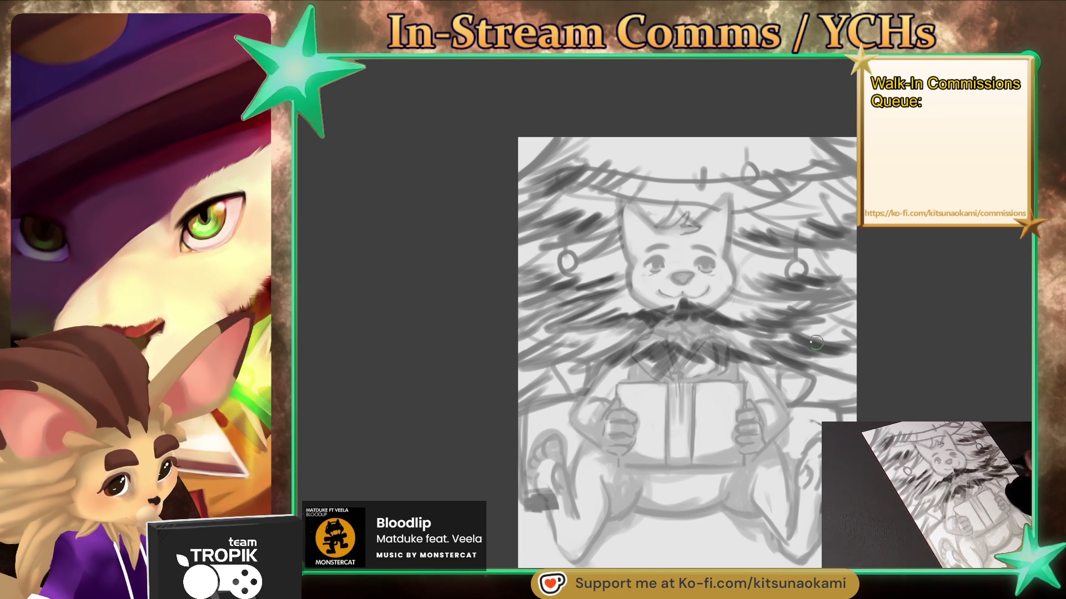
{"action": "left_click_drag", "start_coordinate": [598, 340], "coordinate": [572, 359]}
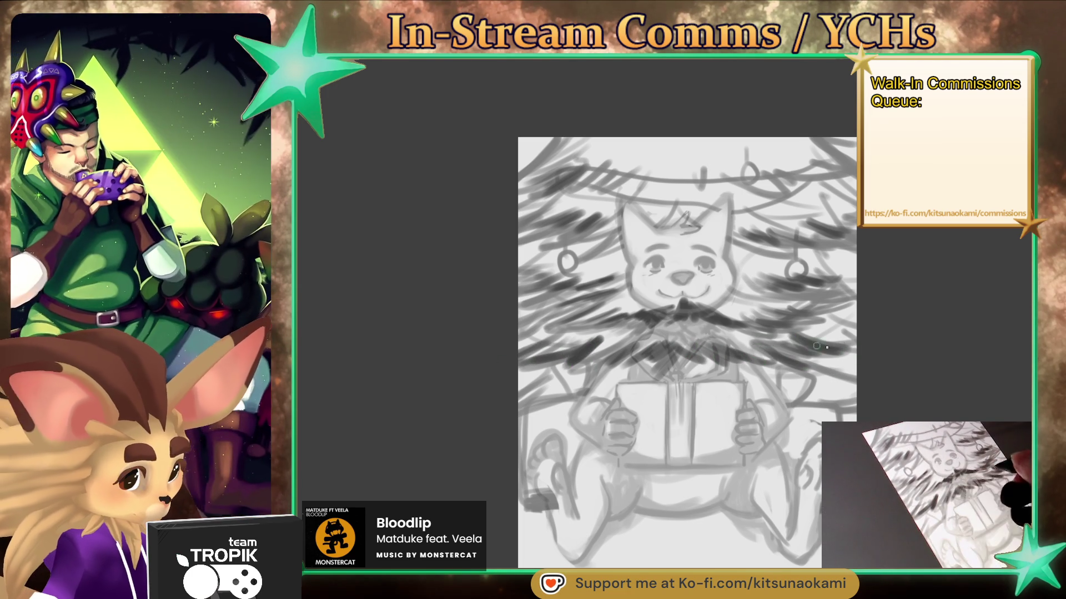
{"action": "mouse_move", "coordinate": [660, 225]}
{"action": "left_mouse_down"}
{"action": "mouse_move", "coordinate": [683, 210]}
{"action": "mouse_move", "coordinate": [743, 232]}
{"action": "mouse_move", "coordinate": [666, 228]}
{"action": "mouse_move", "coordinate": [636, 240]}
{"action": "left_mouse_up"}
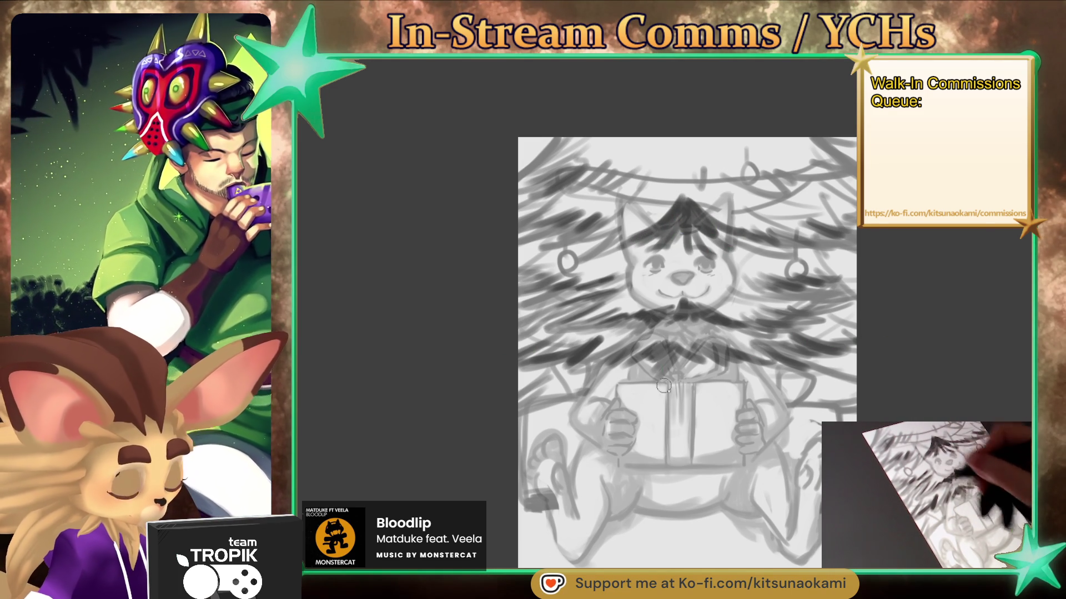
Hide the fox sketch and draw dark wavy edge strokes across the lower tree tiers
{"action": "key", "text": "Delete"}
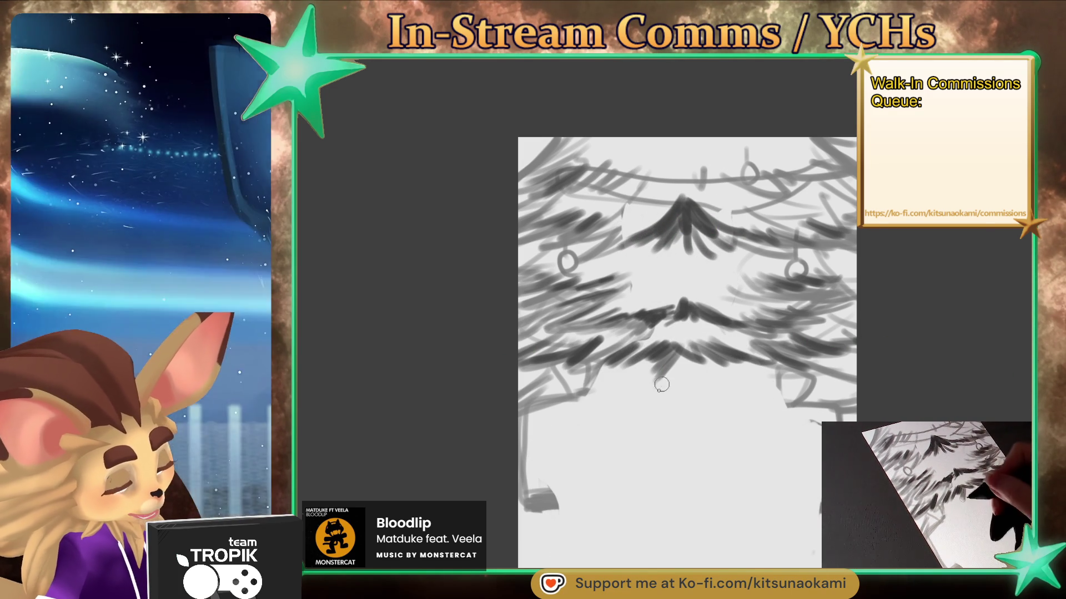
{"action": "mouse_move", "coordinate": [546, 449]}
{"action": "left_mouse_down"}
{"action": "mouse_move", "coordinate": [616, 427]}
{"action": "mouse_move", "coordinate": [697, 443]}
{"action": "mouse_move", "coordinate": [758, 428]}
{"action": "mouse_move", "coordinate": [802, 440]}
{"action": "left_mouse_up"}
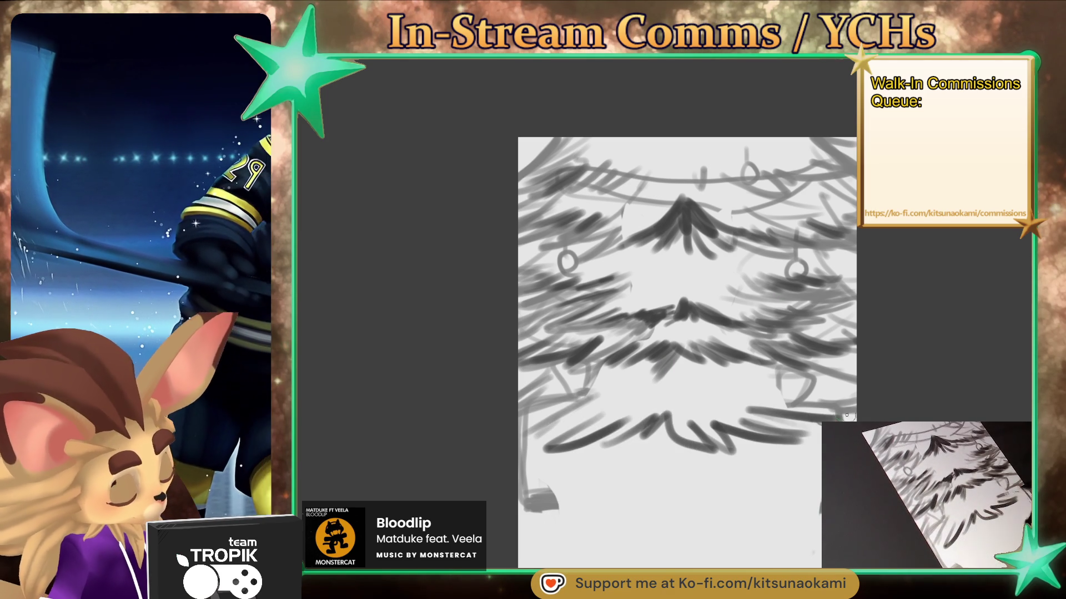
{"action": "left_click_drag", "start_coordinate": [733, 409], "coordinate": [826, 405]}
{"action": "left_click_drag", "start_coordinate": [591, 408], "coordinate": [559, 399]}
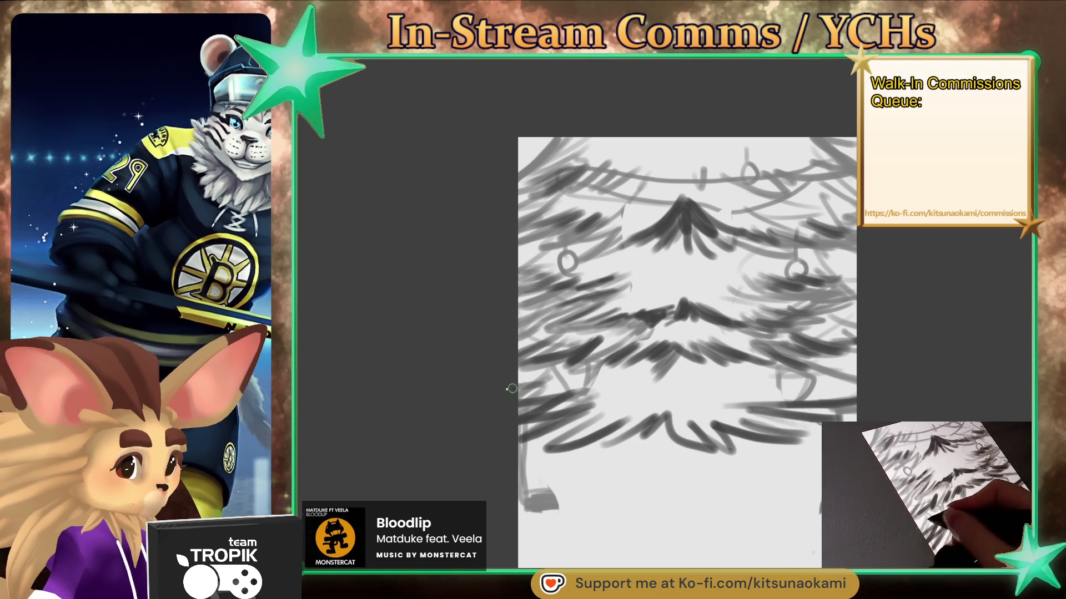
Draw dark curved garland lines across the top, middle, lower and bottom tiers
{"action": "mouse_move", "coordinate": [681, 199]}
{"action": "left_mouse_down"}
{"action": "mouse_move", "coordinate": [630, 202]}
{"action": "mouse_move", "coordinate": [802, 183]}
{"action": "left_mouse_up"}
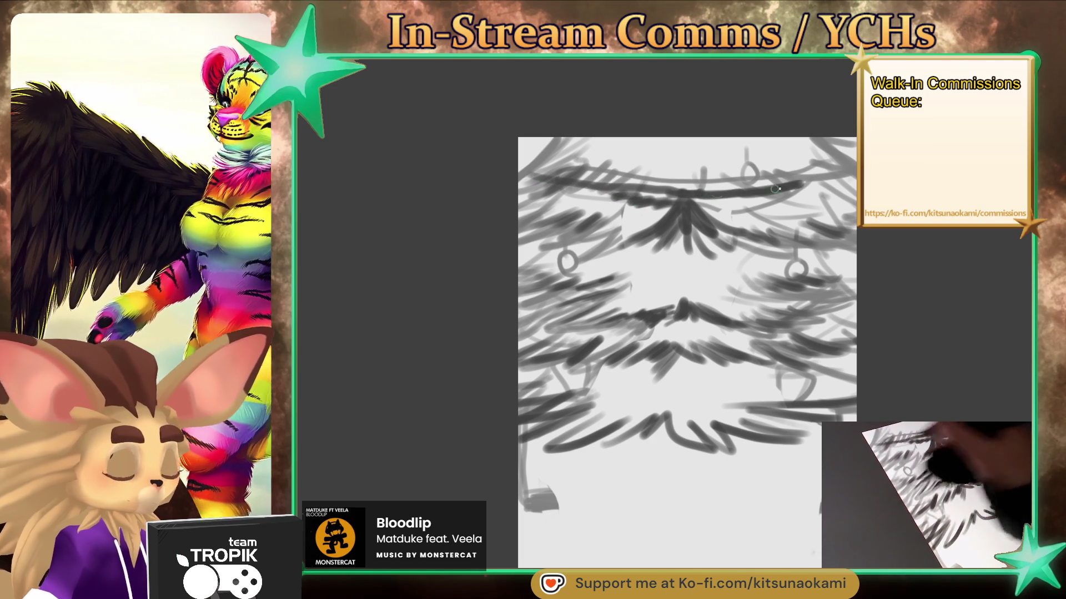
{"action": "left_click_drag", "start_coordinate": [530, 178], "coordinate": [827, 174]}
{"action": "left_click_drag", "start_coordinate": [564, 261], "coordinate": [750, 273]}
{"action": "mouse_move", "coordinate": [821, 257]}
{"action": "left_mouse_down"}
{"action": "mouse_move", "coordinate": [736, 273]}
{"action": "mouse_move", "coordinate": [566, 259]}
{"action": "left_mouse_up"}
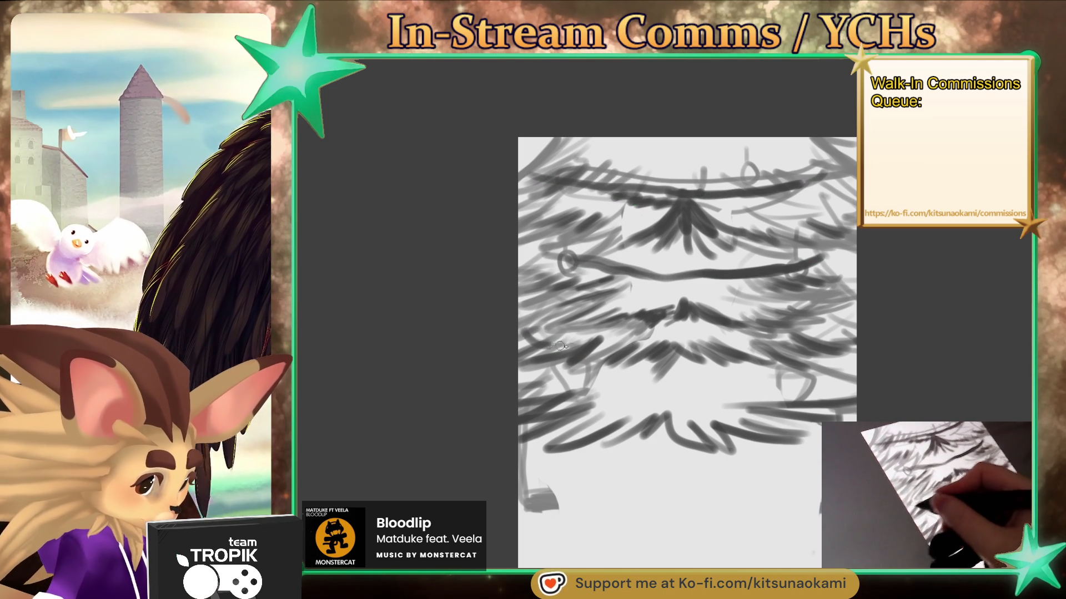
{"action": "left_click_drag", "start_coordinate": [661, 364], "coordinate": [799, 358]}
{"action": "left_click_drag", "start_coordinate": [587, 407], "coordinate": [711, 395]}
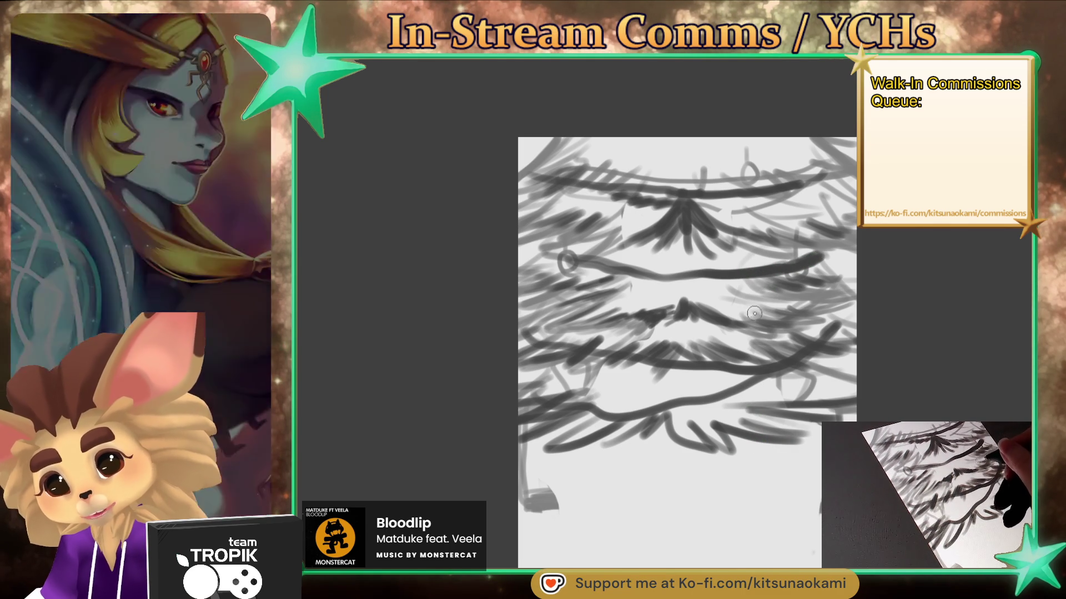
Paint four round ornaments on the garlands, then lighten them to a softer grey
{"action": "left_click_drag", "start_coordinate": [547, 245], "coordinate": [562, 258]}
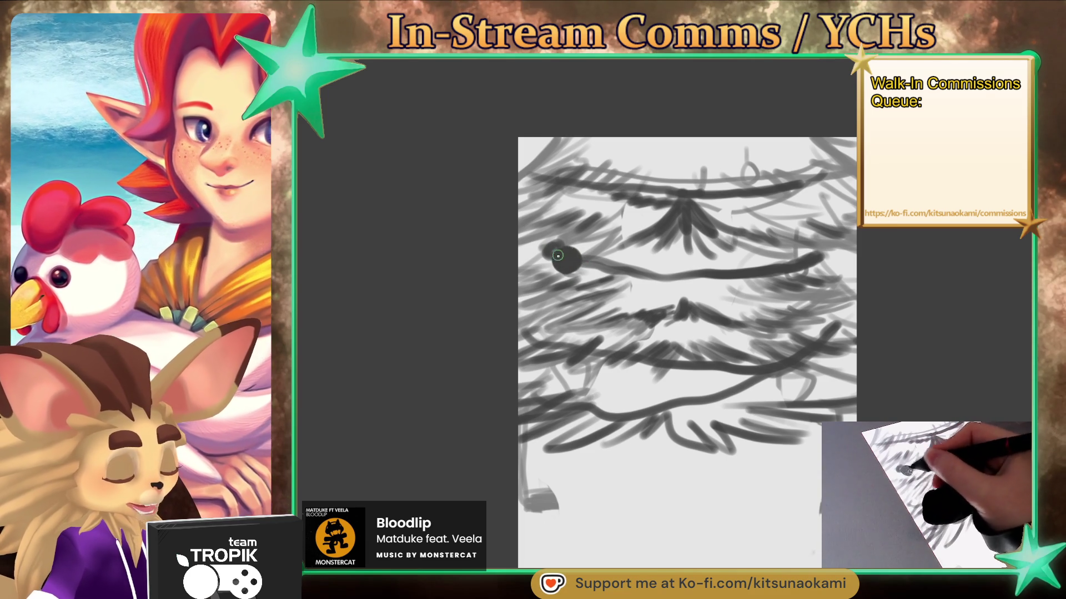
{"action": "left_click_drag", "start_coordinate": [755, 169], "coordinate": [745, 173]}
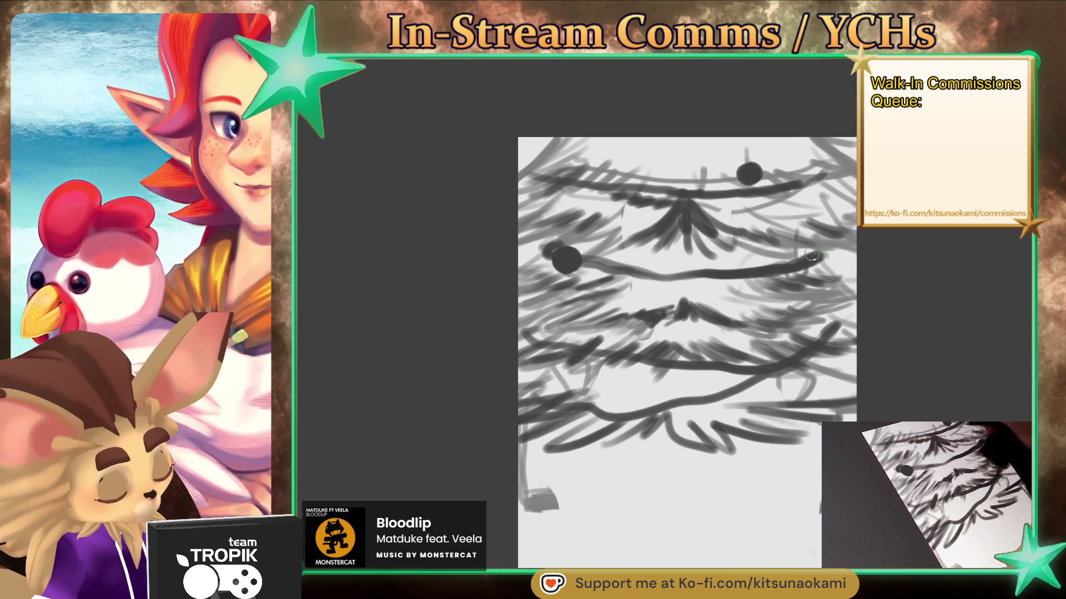
{"action": "left_click_drag", "start_coordinate": [791, 312], "coordinate": [789, 320]}
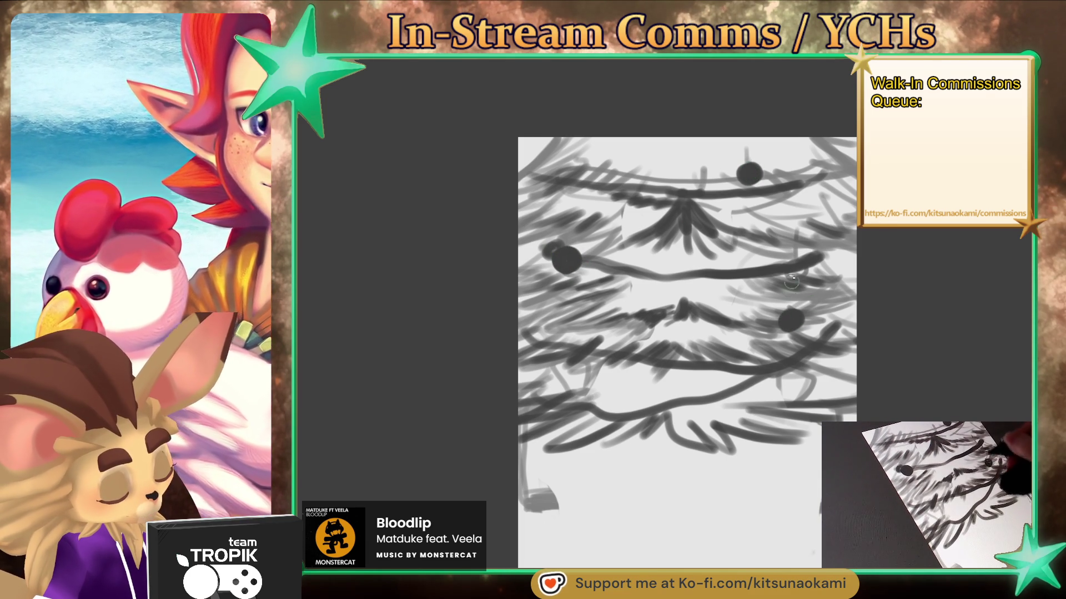
{"action": "left_click_drag", "start_coordinate": [570, 383], "coordinate": [566, 384]}
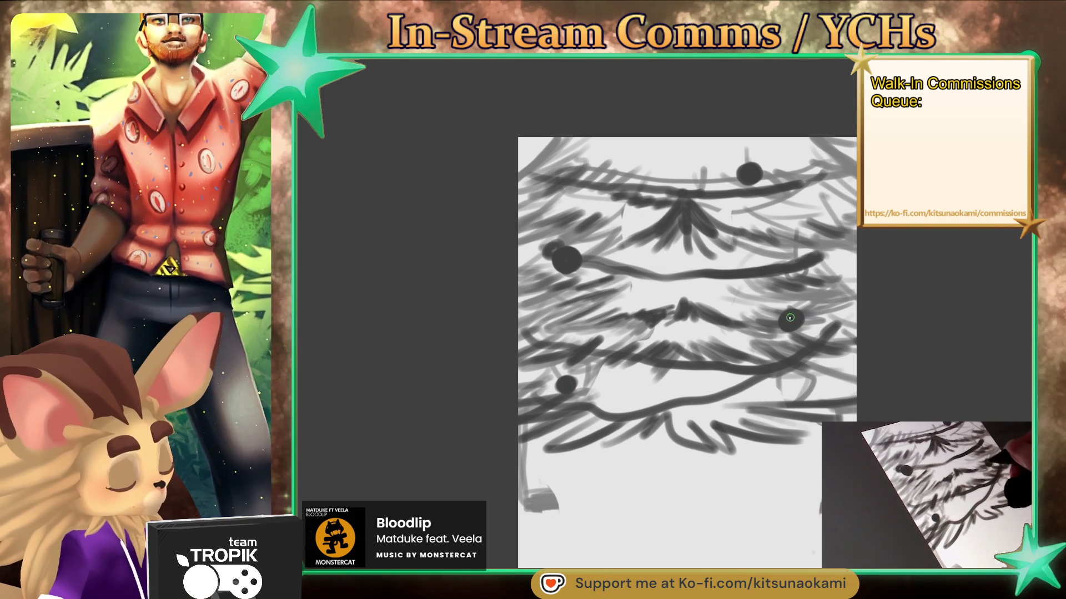
{"action": "left_click_drag", "start_coordinate": [793, 317], "coordinate": [789, 322]}
{"action": "left_click_drag", "start_coordinate": [746, 166], "coordinate": [749, 175]}
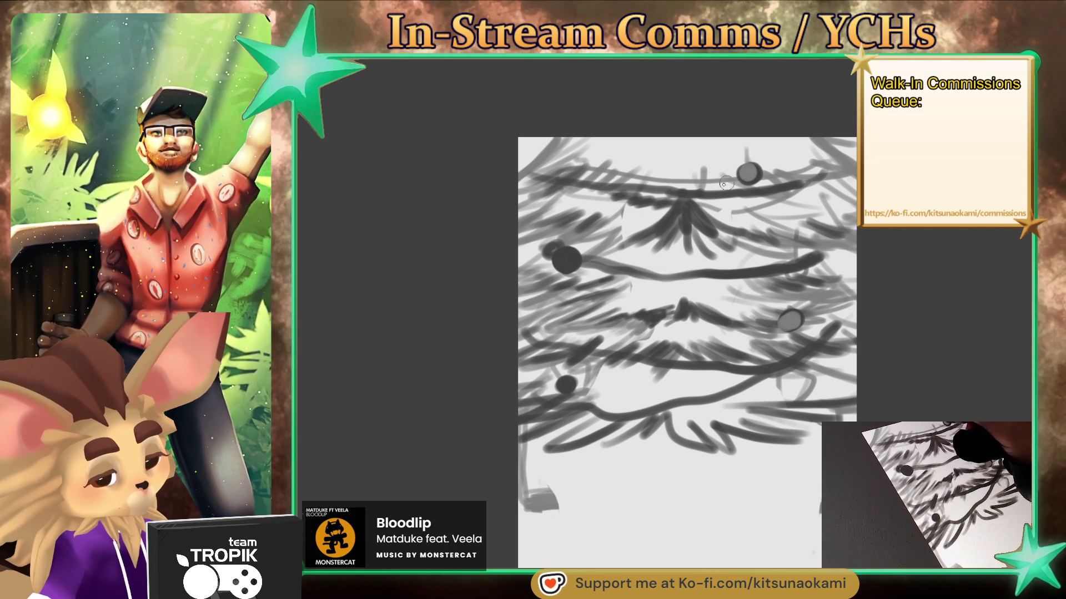
{"action": "left_click_drag", "start_coordinate": [566, 256], "coordinate": [567, 260]}
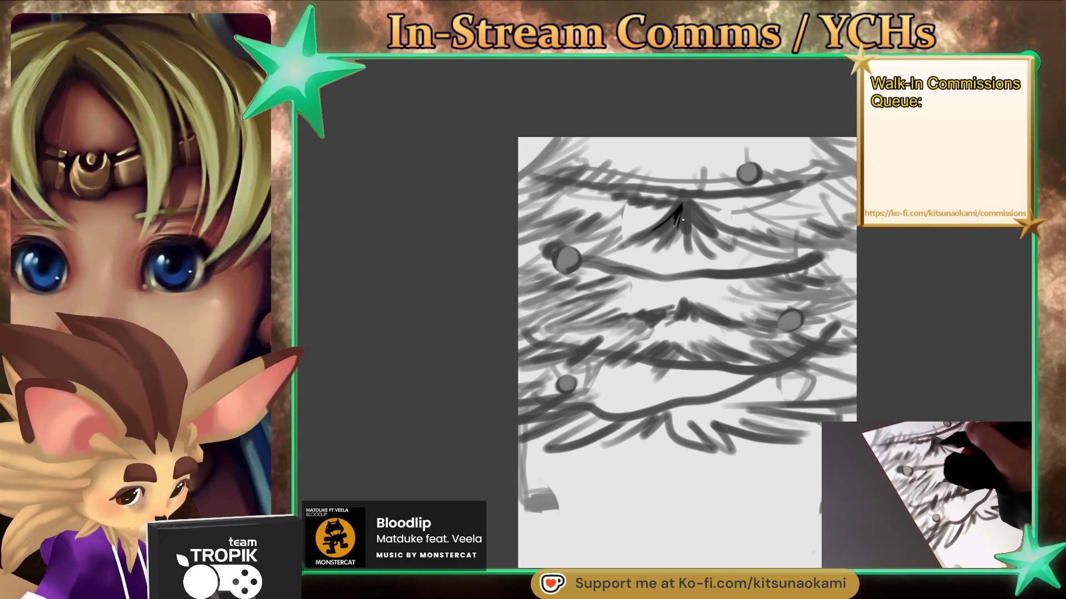
Stroke dark needles fanning down from the peak and across the top tier
{"action": "mouse_move", "coordinate": [692, 216]}
{"action": "left_mouse_down"}
{"action": "mouse_move", "coordinate": [709, 237]}
{"action": "mouse_move", "coordinate": [777, 238]}
{"action": "left_mouse_up"}
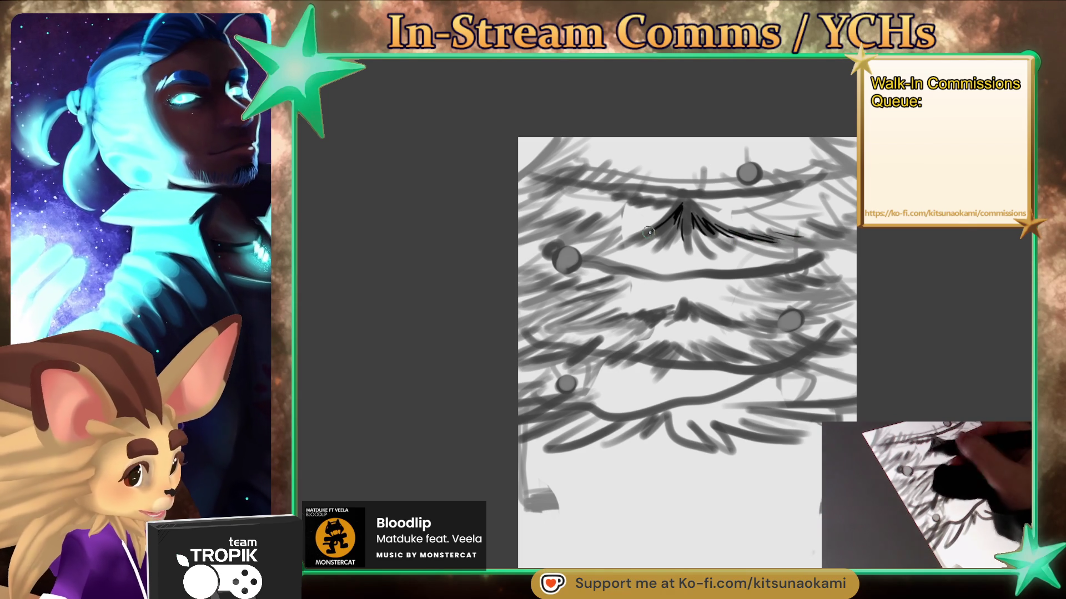
{"action": "mouse_move", "coordinate": [603, 239]}
{"action": "left_mouse_down"}
{"action": "mouse_move", "coordinate": [623, 232]}
{"action": "mouse_move", "coordinate": [595, 236]}
{"action": "left_mouse_up"}
{"action": "left_click_drag", "start_coordinate": [679, 210], "coordinate": [689, 220]}
{"action": "left_click_drag", "start_coordinate": [802, 224], "coordinate": [835, 233]}
Flick fine needles at the middle tier's peak and beside the right ornament, then hatch light grey needles across its left side
{"action": "mouse_move", "coordinate": [684, 298]}
{"action": "left_mouse_down"}
{"action": "mouse_move", "coordinate": [671, 312]}
{"action": "mouse_move", "coordinate": [681, 311]}
{"action": "left_mouse_up"}
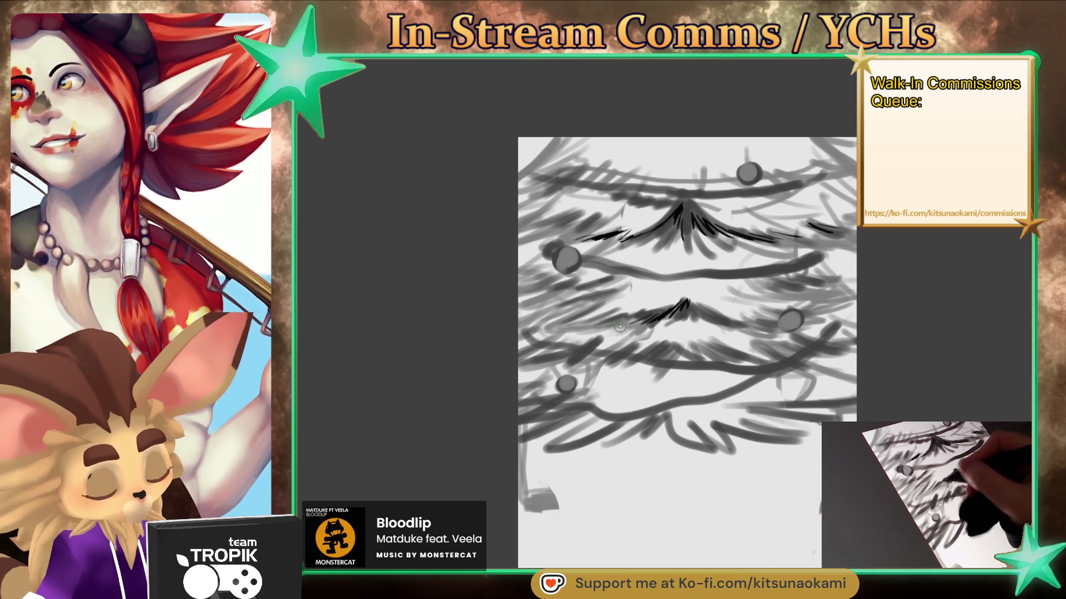
{"action": "left_click_drag", "start_coordinate": [753, 314], "coordinate": [789, 323]}
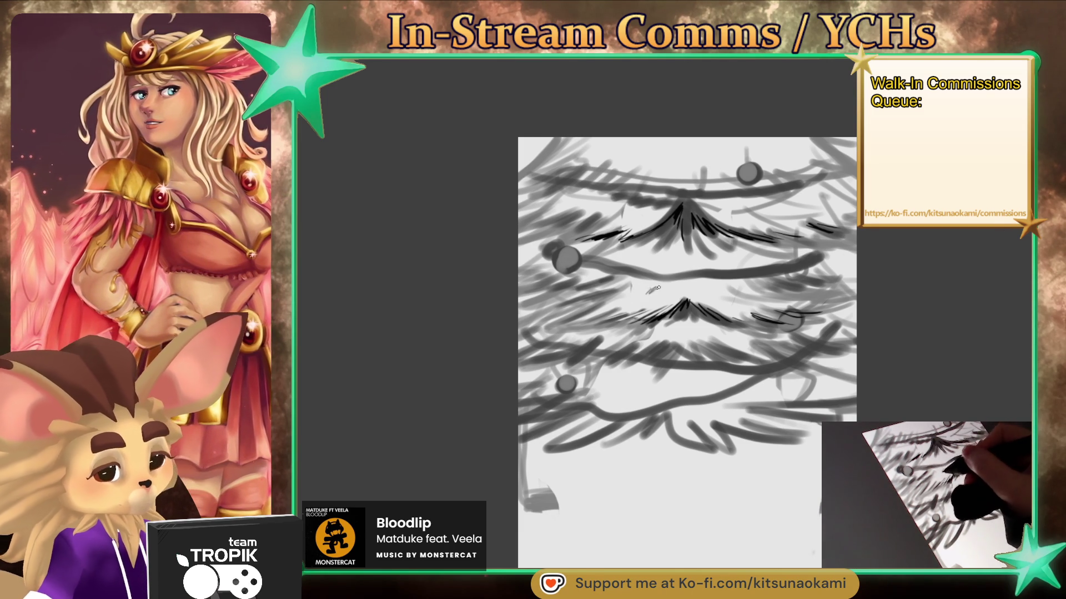
{"action": "left_click_drag", "start_coordinate": [651, 290], "coordinate": [662, 286]}
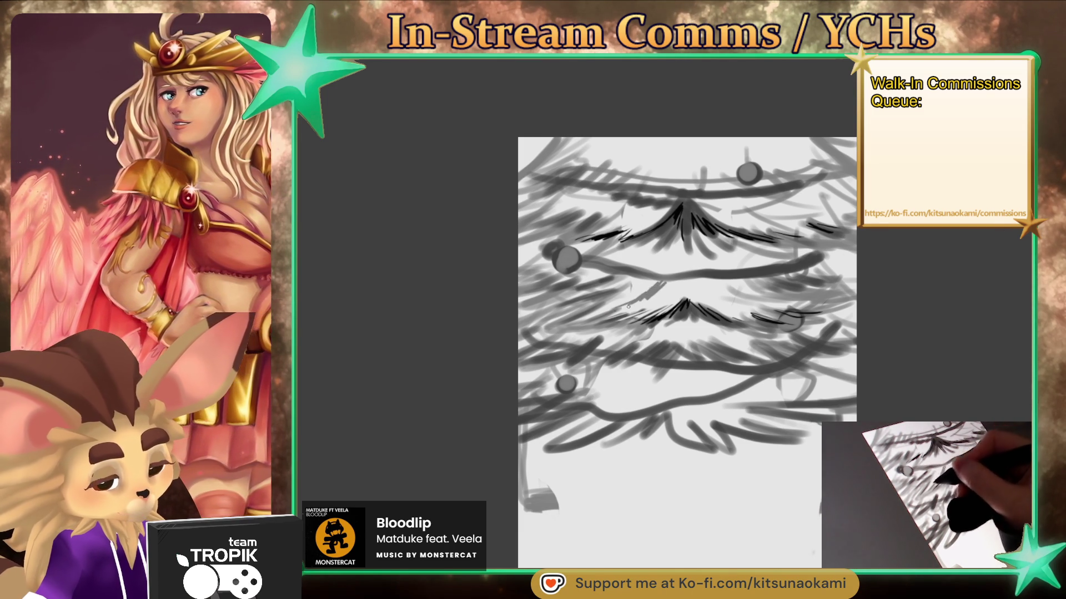
{"action": "mouse_move", "coordinate": [658, 289]}
{"action": "left_mouse_down"}
{"action": "mouse_move", "coordinate": [678, 274]}
{"action": "mouse_move", "coordinate": [661, 287]}
{"action": "left_mouse_up"}
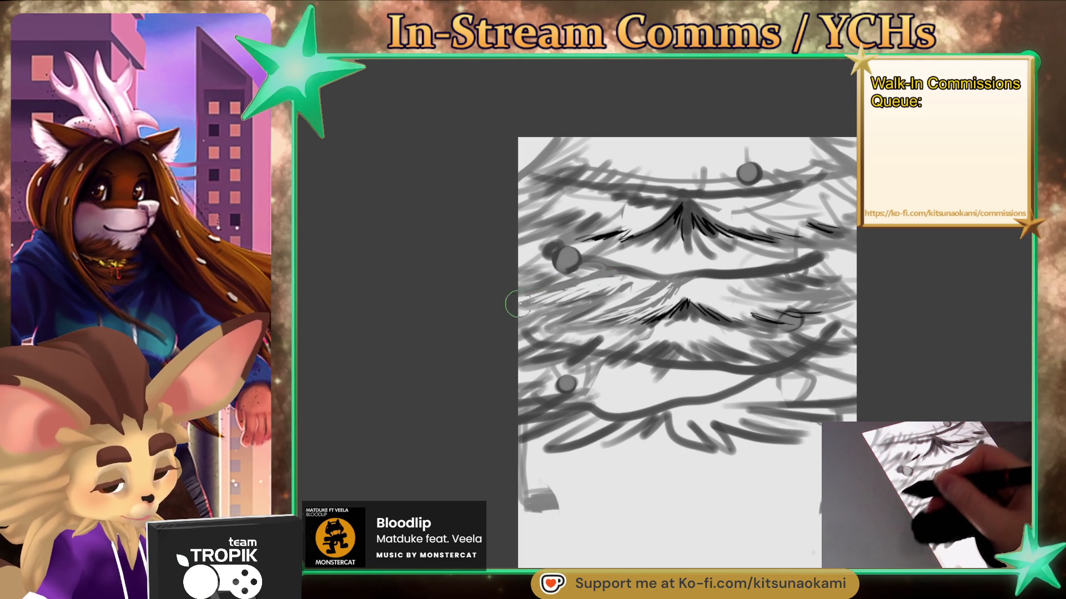
{"action": "left_click_drag", "start_coordinate": [623, 289], "coordinate": [547, 322]}
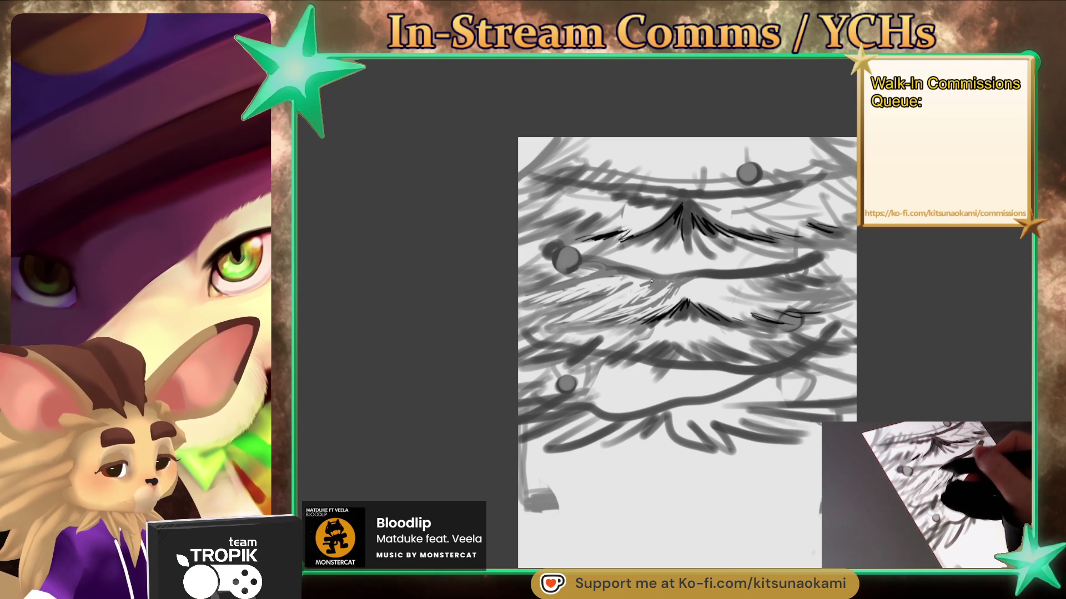
Deepen dark needle strokes along the middle tier branches and add thin dark needles at the upper centre
{"action": "left_click_drag", "start_coordinate": [644, 281], "coordinate": [623, 279]}
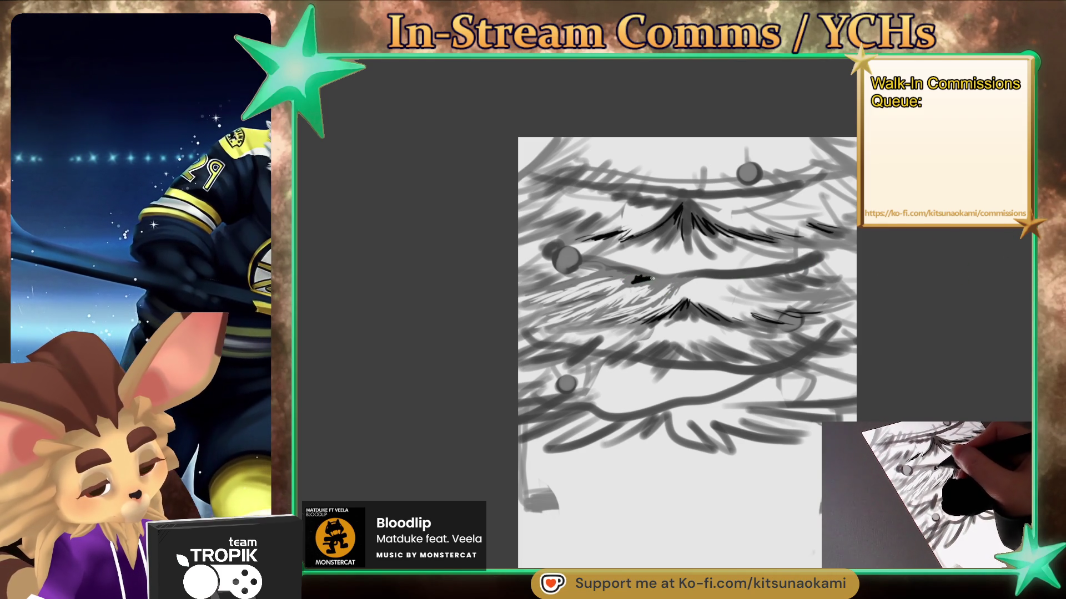
{"action": "left_click_drag", "start_coordinate": [644, 276], "coordinate": [618, 276]}
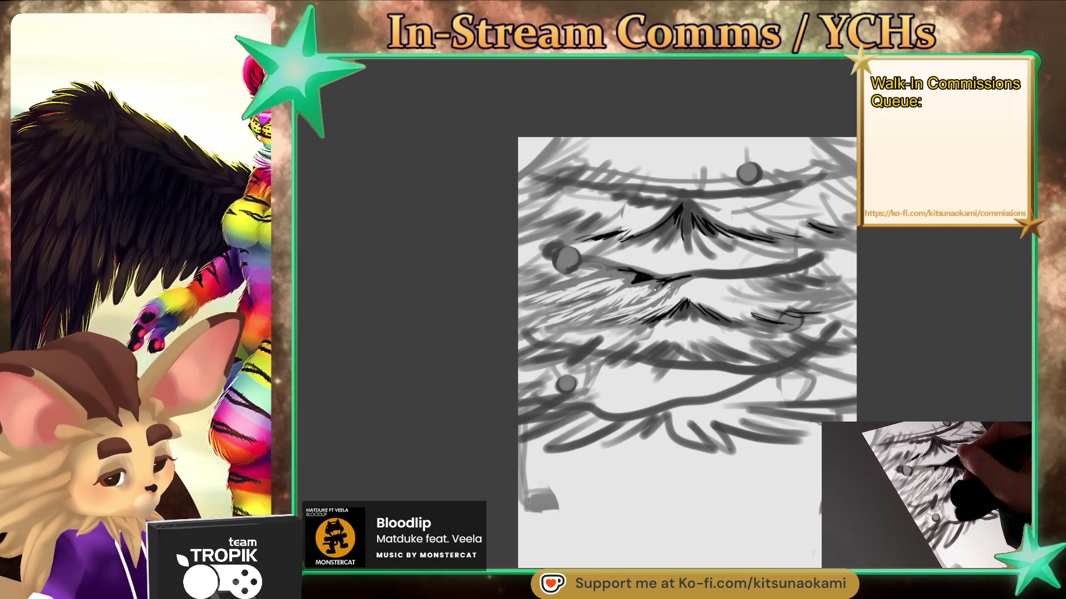
{"action": "mouse_move", "coordinate": [655, 289]}
{"action": "left_mouse_down"}
{"action": "mouse_move", "coordinate": [629, 283]}
{"action": "mouse_move", "coordinate": [634, 275]}
{"action": "left_mouse_up"}
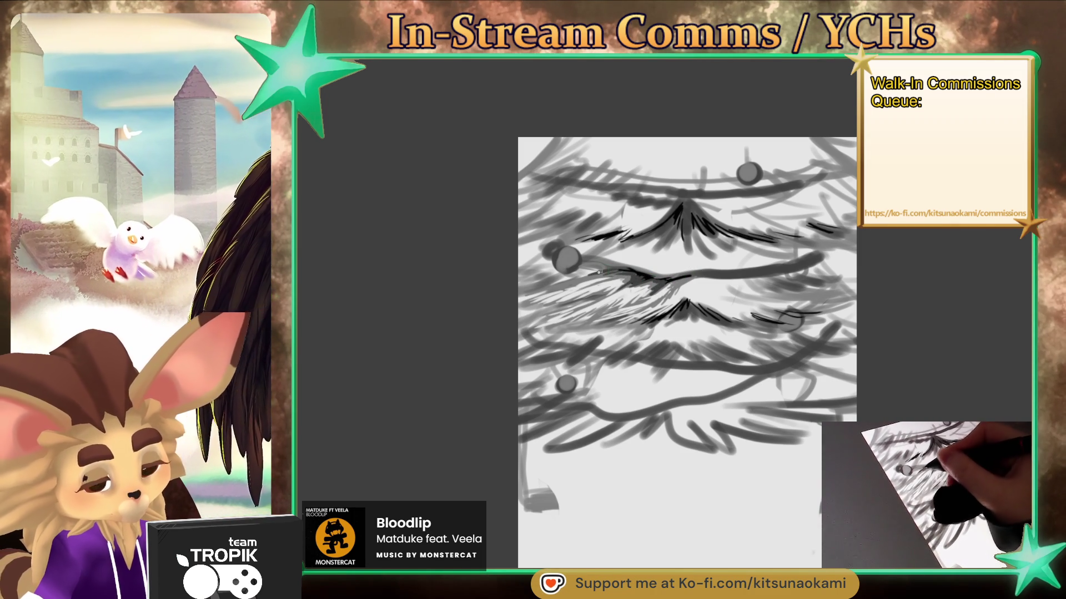
{"action": "mouse_move", "coordinate": [743, 283]}
{"action": "left_mouse_down"}
{"action": "mouse_move", "coordinate": [702, 280]}
{"action": "mouse_move", "coordinate": [788, 279]}
{"action": "mouse_move", "coordinate": [781, 274]}
{"action": "left_mouse_up"}
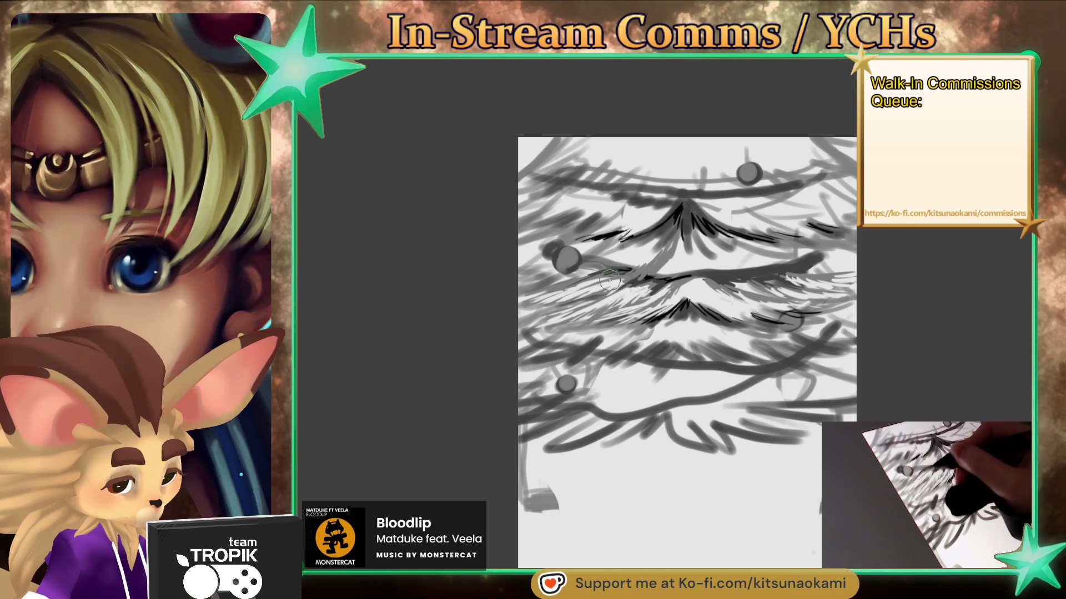
{"action": "mouse_move", "coordinate": [682, 253]}
{"action": "left_mouse_down"}
{"action": "mouse_move", "coordinate": [666, 275]}
{"action": "mouse_move", "coordinate": [674, 278]}
{"action": "left_mouse_up"}
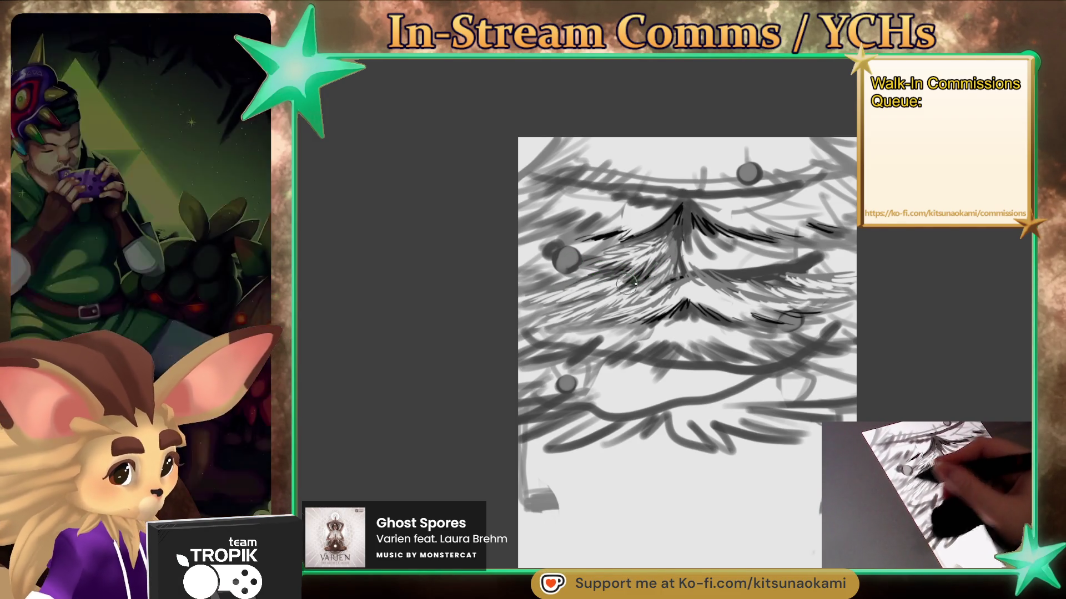
Add short dark needle hatching near the tree centre and across the lower branches
{"action": "mouse_move", "coordinate": [666, 281]}
{"action": "left_mouse_down"}
{"action": "mouse_move", "coordinate": [644, 272]}
{"action": "mouse_move", "coordinate": [680, 272]}
{"action": "left_mouse_up"}
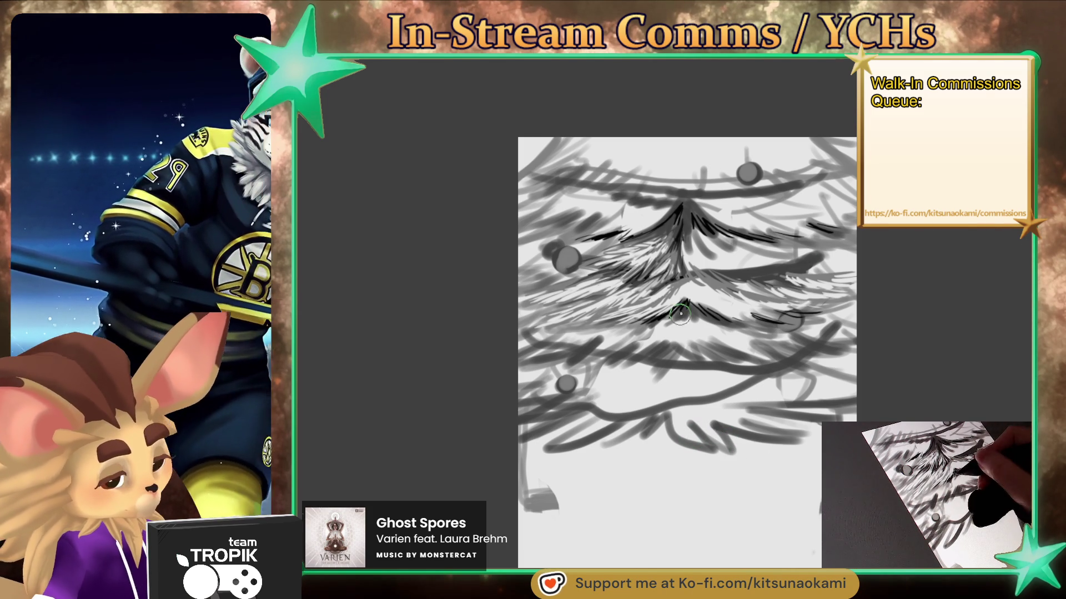
{"action": "mouse_move", "coordinate": [663, 329]}
{"action": "left_mouse_down"}
{"action": "mouse_move", "coordinate": [644, 322]}
{"action": "mouse_move", "coordinate": [582, 340]}
{"action": "left_mouse_up"}
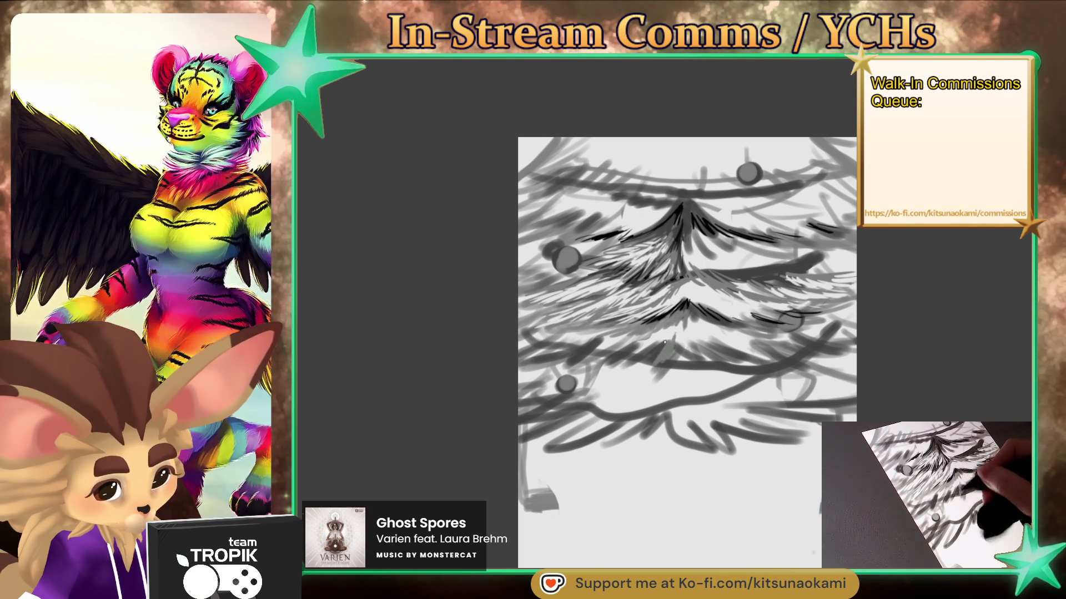
{"action": "left_click_drag", "start_coordinate": [646, 355], "coordinate": [605, 373]}
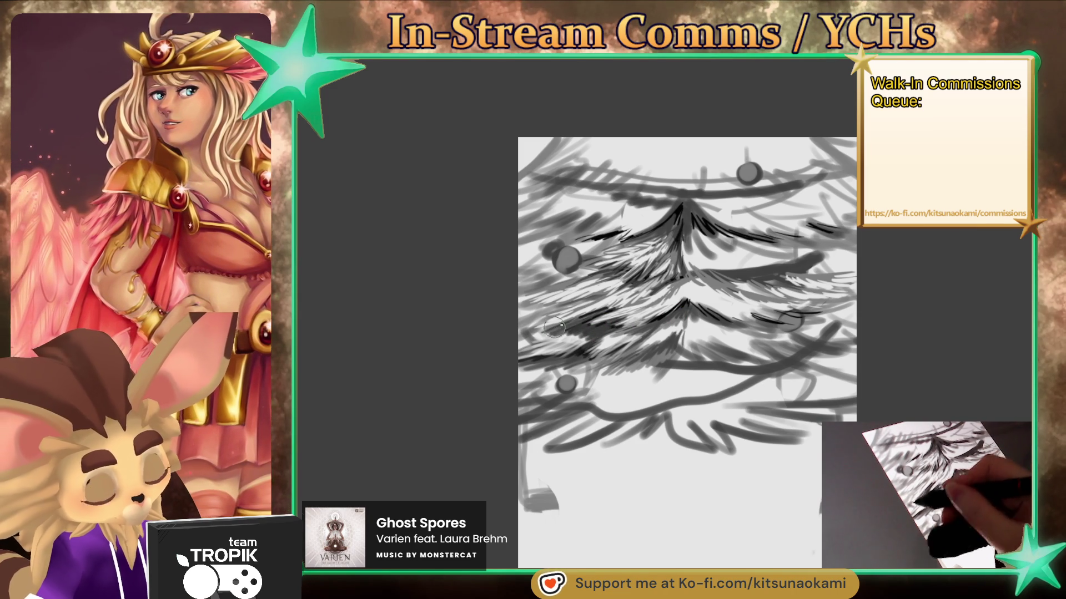
{"action": "mouse_move", "coordinate": [537, 328]}
{"action": "left_mouse_down"}
{"action": "mouse_move", "coordinate": [566, 310]}
{"action": "mouse_move", "coordinate": [522, 306]}
{"action": "left_mouse_up"}
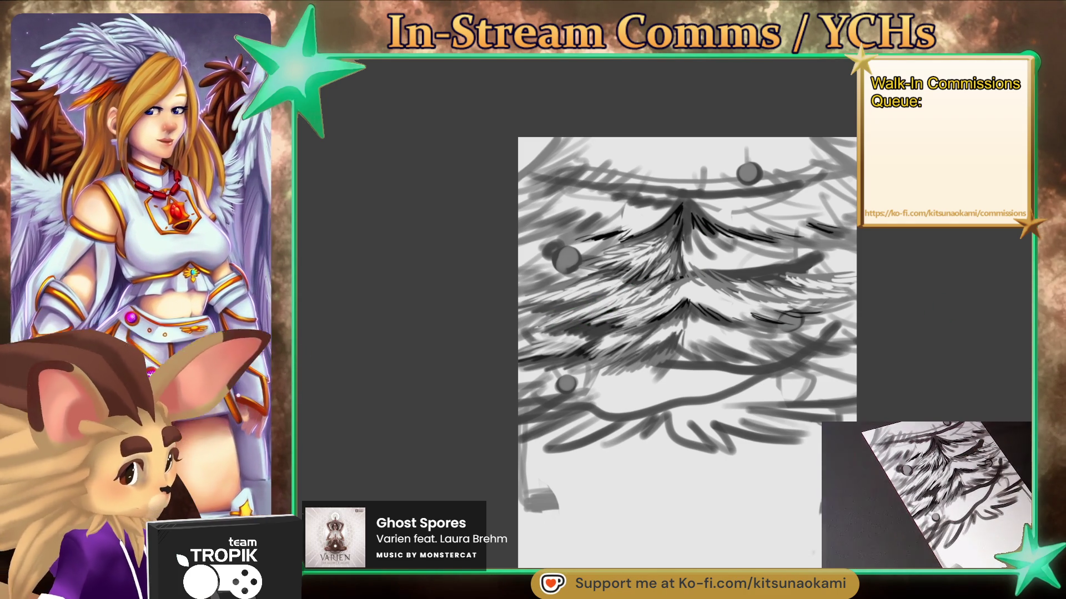
Undo the last stroke, then hatch dark needles at the treetop, middle tier and right-side branches
{"action": "key", "text": "ctrl+z"}
{"action": "key", "text": "ctrl+z"}
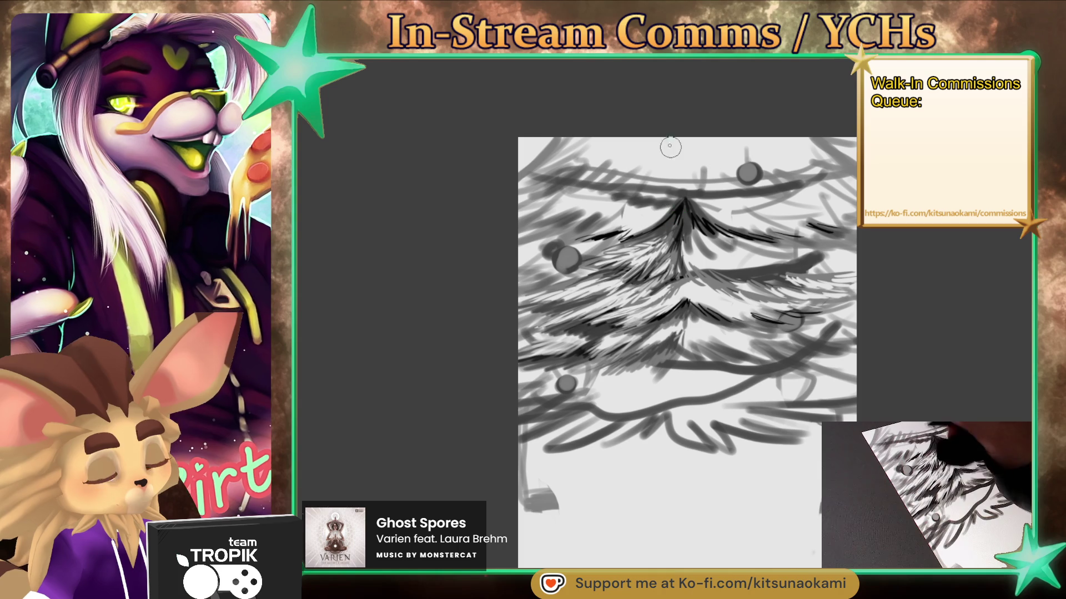
{"action": "mouse_move", "coordinate": [663, 198]}
{"action": "left_mouse_down"}
{"action": "mouse_move", "coordinate": [619, 202]}
{"action": "mouse_move", "coordinate": [605, 191]}
{"action": "mouse_move", "coordinate": [647, 193]}
{"action": "left_mouse_up"}
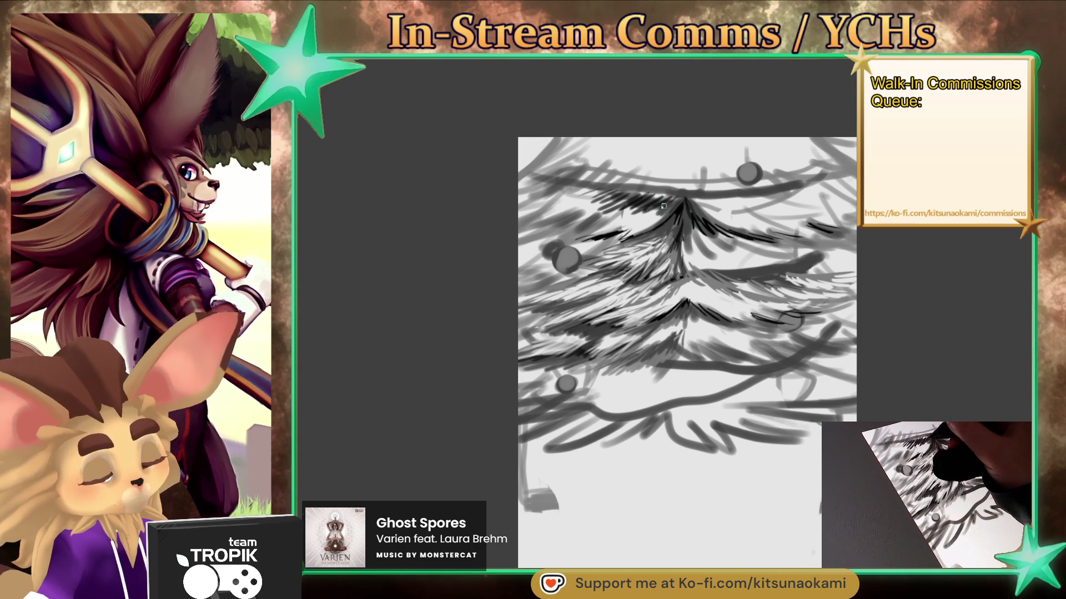
{"action": "mouse_move", "coordinate": [647, 199]}
{"action": "left_mouse_down"}
{"action": "mouse_move", "coordinate": [611, 210]}
{"action": "mouse_move", "coordinate": [561, 200]}
{"action": "mouse_move", "coordinate": [552, 211]}
{"action": "left_mouse_up"}
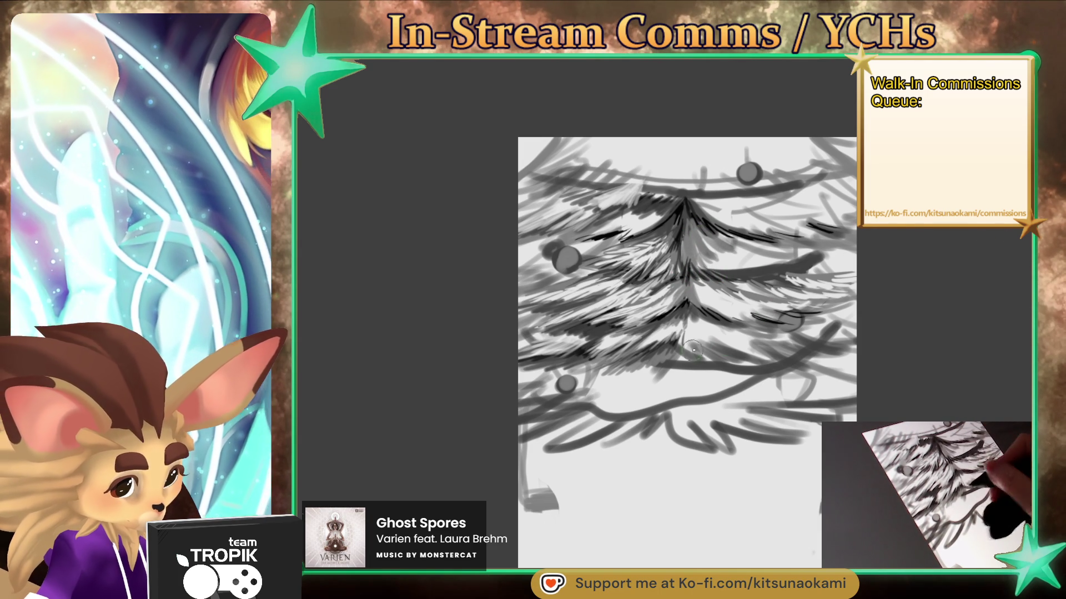
{"action": "mouse_move", "coordinate": [698, 348]}
{"action": "left_mouse_down"}
{"action": "mouse_move", "coordinate": [721, 356]}
{"action": "mouse_move", "coordinate": [691, 350]}
{"action": "mouse_move", "coordinate": [697, 358]}
{"action": "mouse_move", "coordinate": [712, 349]}
{"action": "mouse_move", "coordinate": [777, 360]}
{"action": "left_mouse_up"}
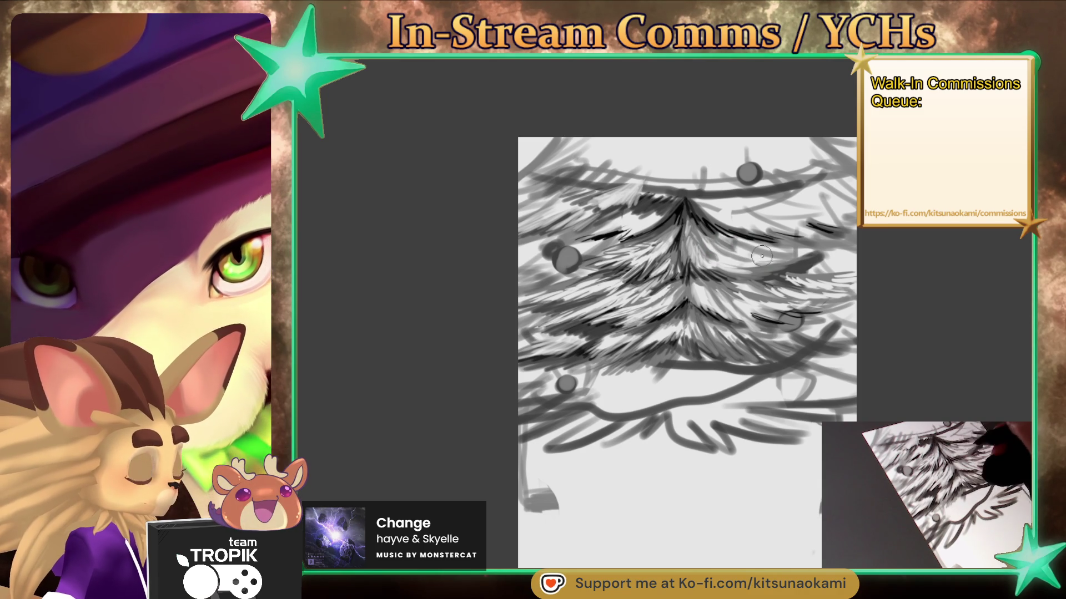
{"action": "left_click_drag", "start_coordinate": [740, 244], "coordinate": [744, 242]}
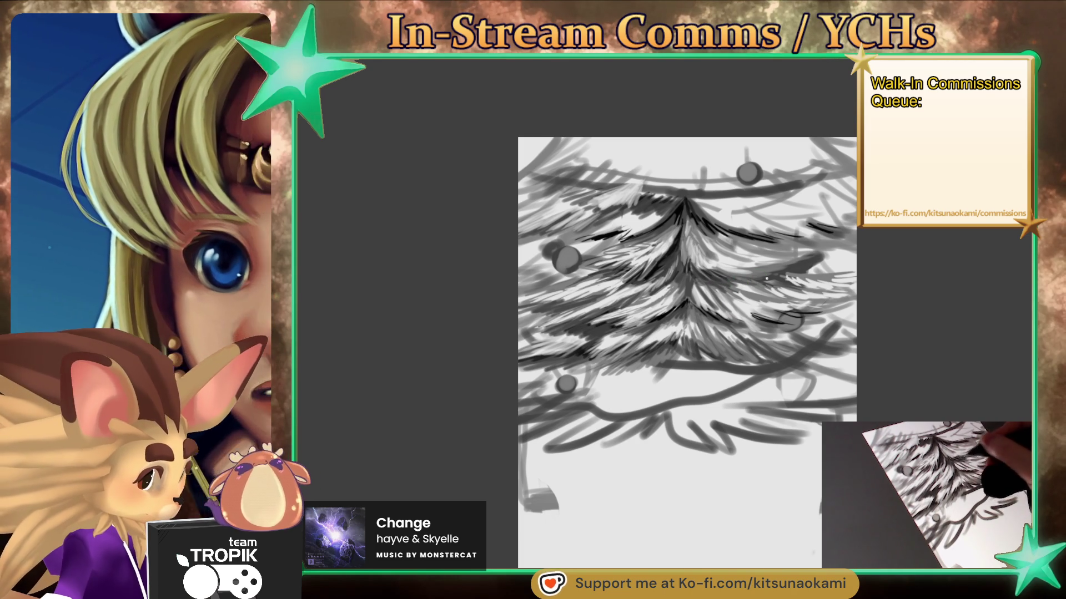
{"action": "left_click_drag", "start_coordinate": [792, 271], "coordinate": [783, 274]}
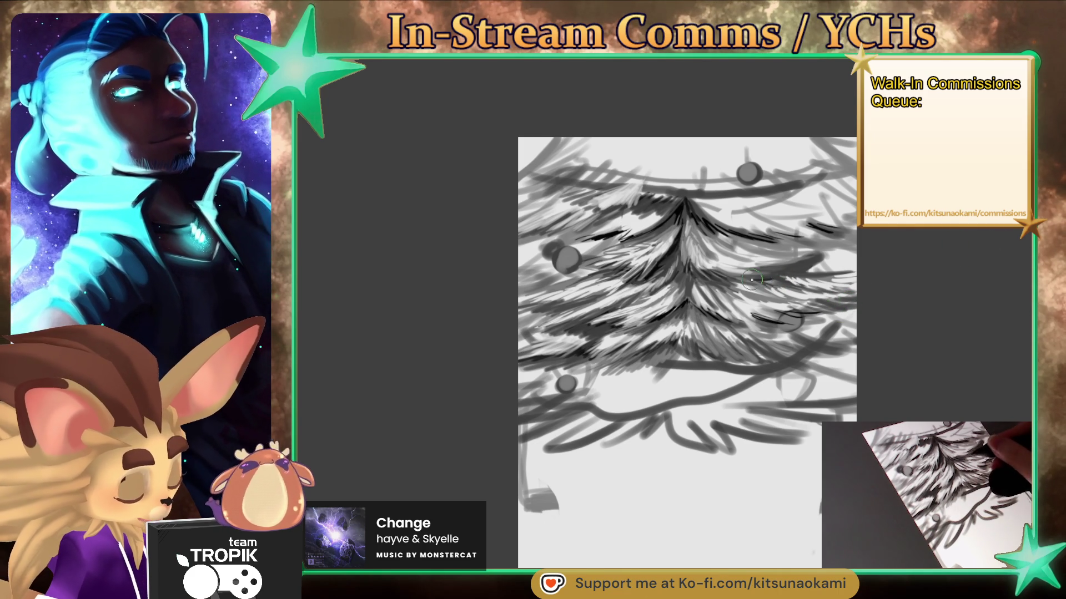
Darken the right branches with needle strokes and add a short dark zigzag on the lower tier
{"action": "left_click_drag", "start_coordinate": [772, 271], "coordinate": [816, 259]}
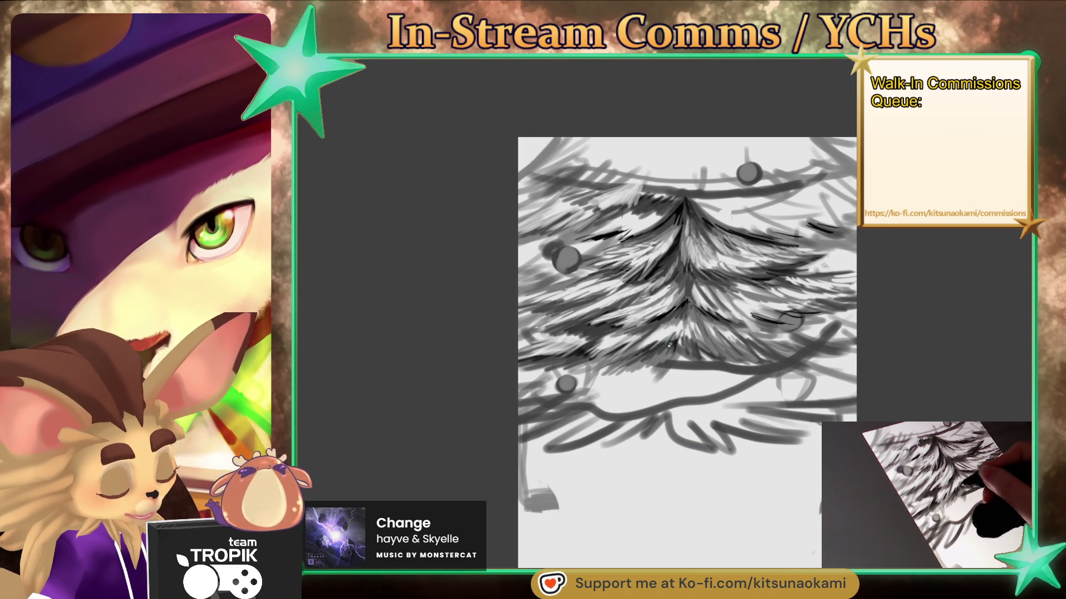
{"action": "left_click_drag", "start_coordinate": [673, 334], "coordinate": [650, 356]}
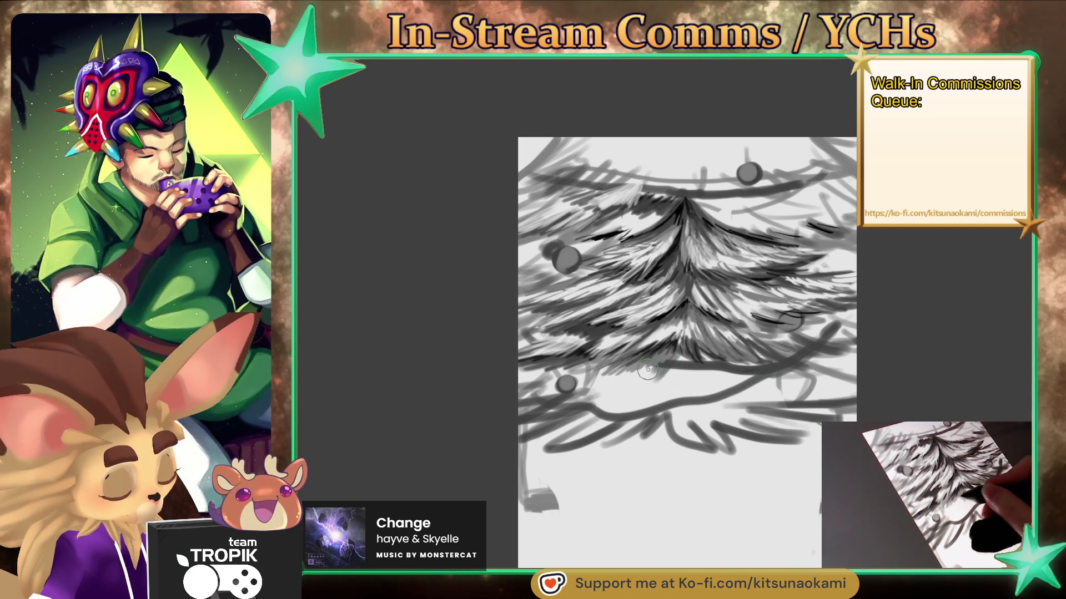
{"action": "left_click_drag", "start_coordinate": [650, 373], "coordinate": [639, 370]}
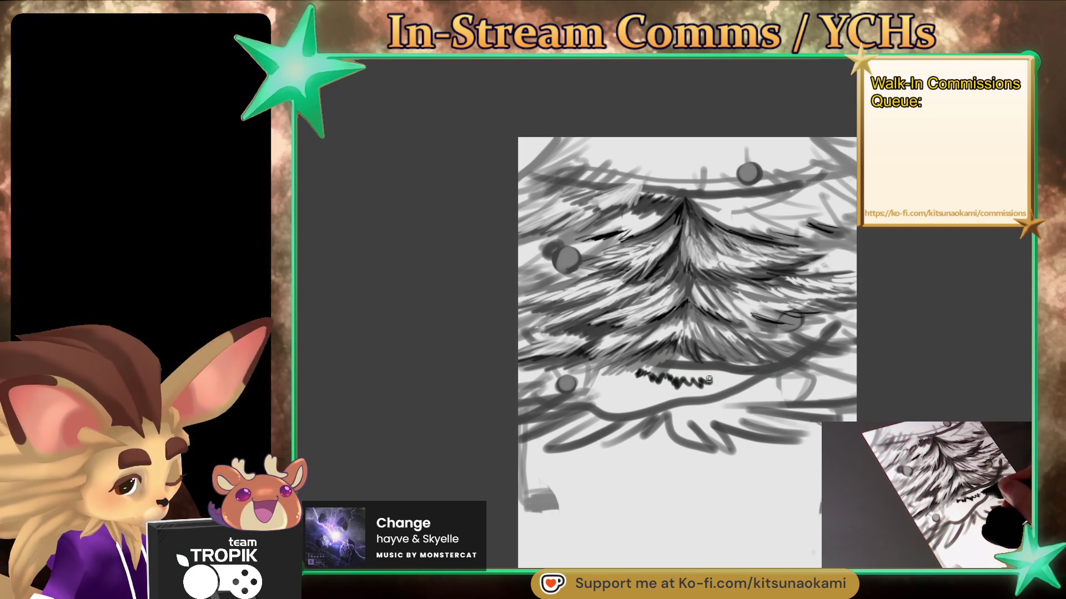
Hatch dark feathery needle strokes along the lowest tier's zigzag bottom edge, lighter at lower right
{"action": "left_click_drag", "start_coordinate": [722, 382], "coordinate": [752, 377]}
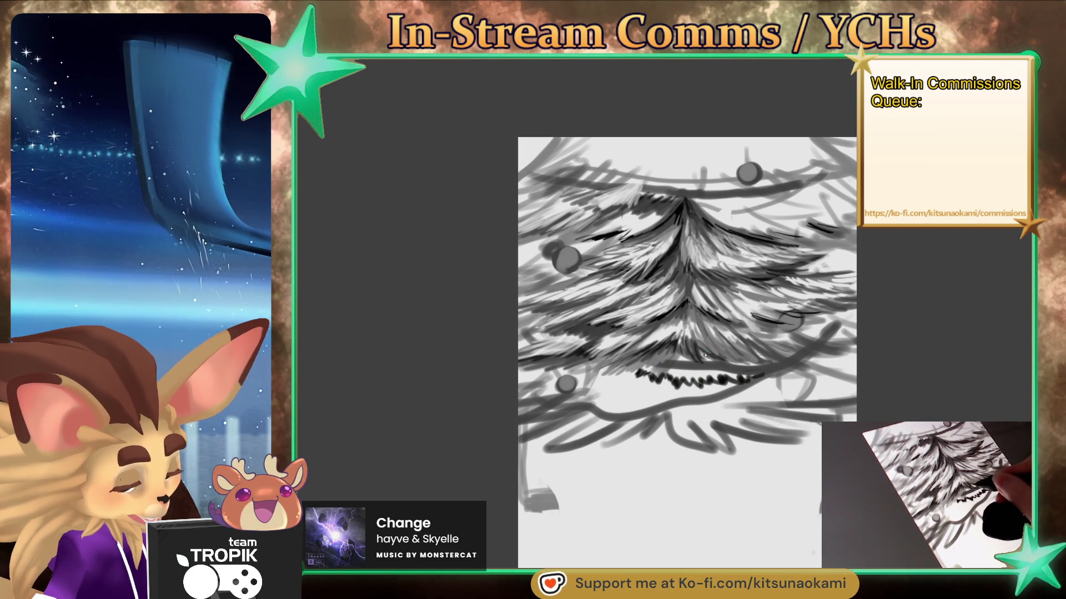
{"action": "left_click_drag", "start_coordinate": [698, 352], "coordinate": [699, 352]}
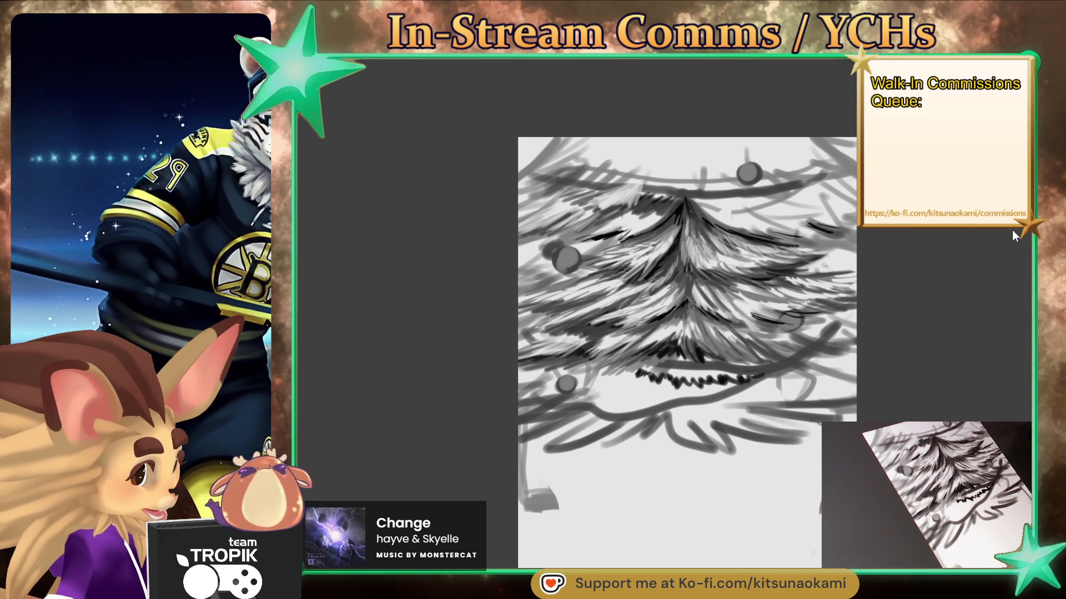
{"action": "mouse_move", "coordinate": [660, 361]}
{"action": "left_mouse_down"}
{"action": "mouse_move", "coordinate": [638, 358]}
{"action": "mouse_move", "coordinate": [667, 365]}
{"action": "left_mouse_up"}
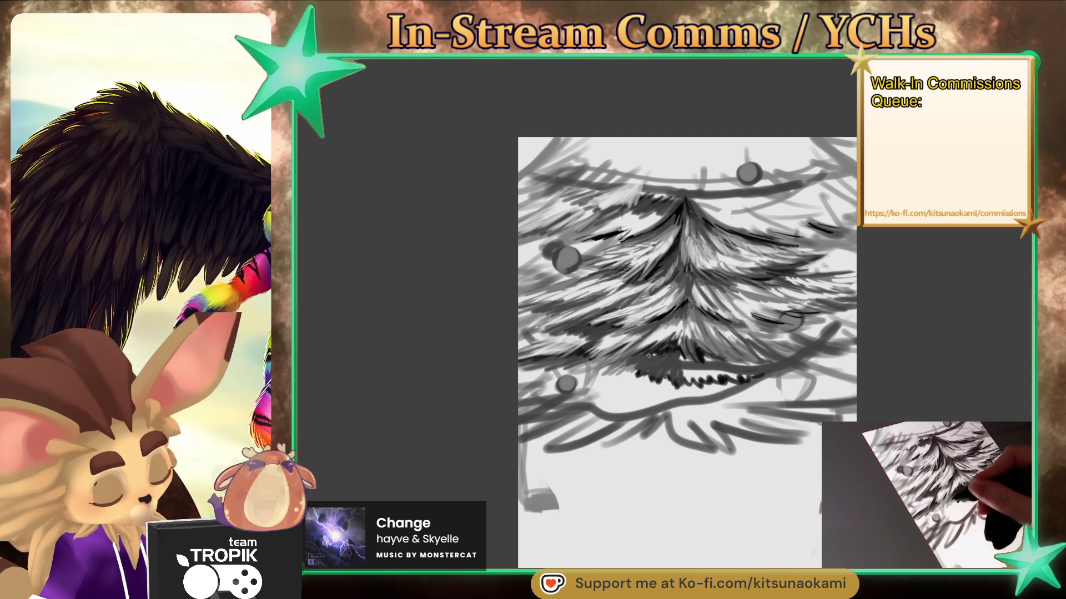
{"action": "left_click_drag", "start_coordinate": [657, 375], "coordinate": [684, 361]}
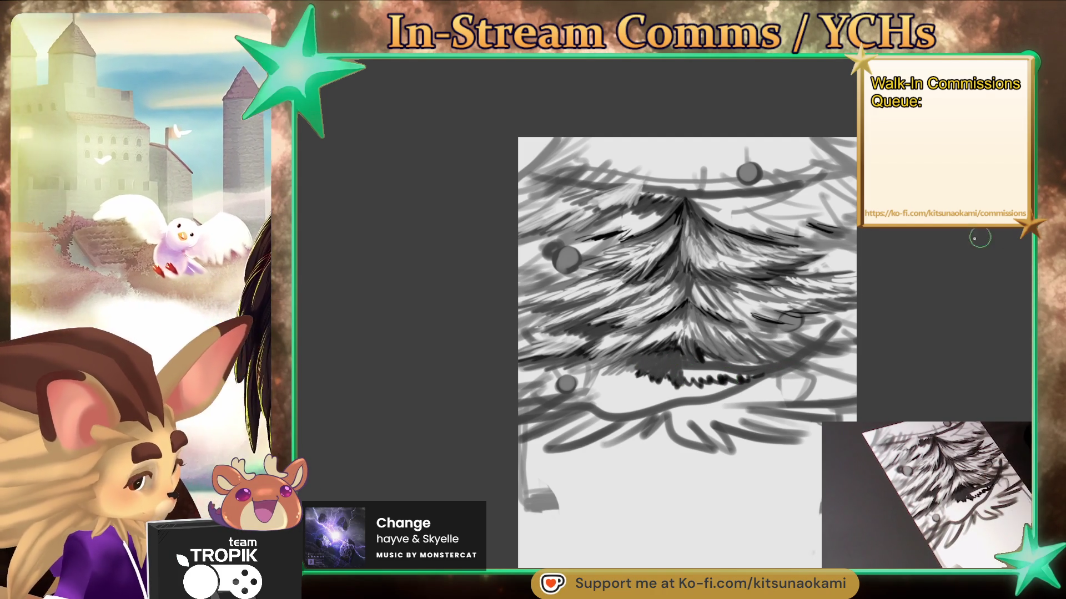
{"action": "mouse_move", "coordinate": [669, 366]}
{"action": "left_mouse_down"}
{"action": "mouse_move", "coordinate": [656, 378]}
{"action": "mouse_move", "coordinate": [664, 358]}
{"action": "mouse_move", "coordinate": [718, 378]}
{"action": "left_mouse_up"}
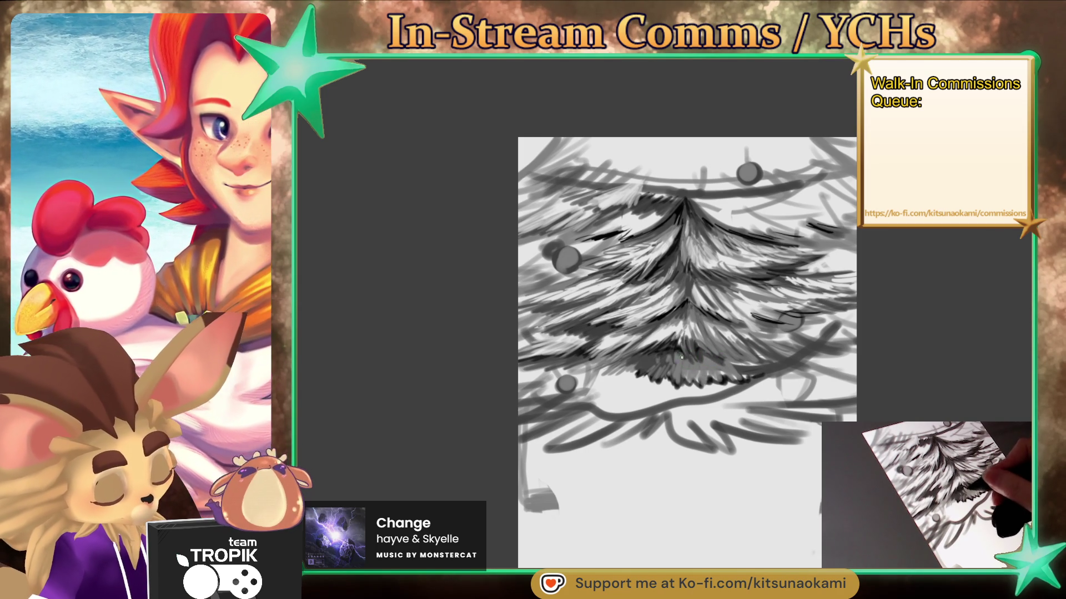
{"action": "mouse_move", "coordinate": [684, 375]}
{"action": "left_mouse_down"}
{"action": "mouse_move", "coordinate": [691, 365]}
{"action": "mouse_move", "coordinate": [699, 374]}
{"action": "left_mouse_up"}
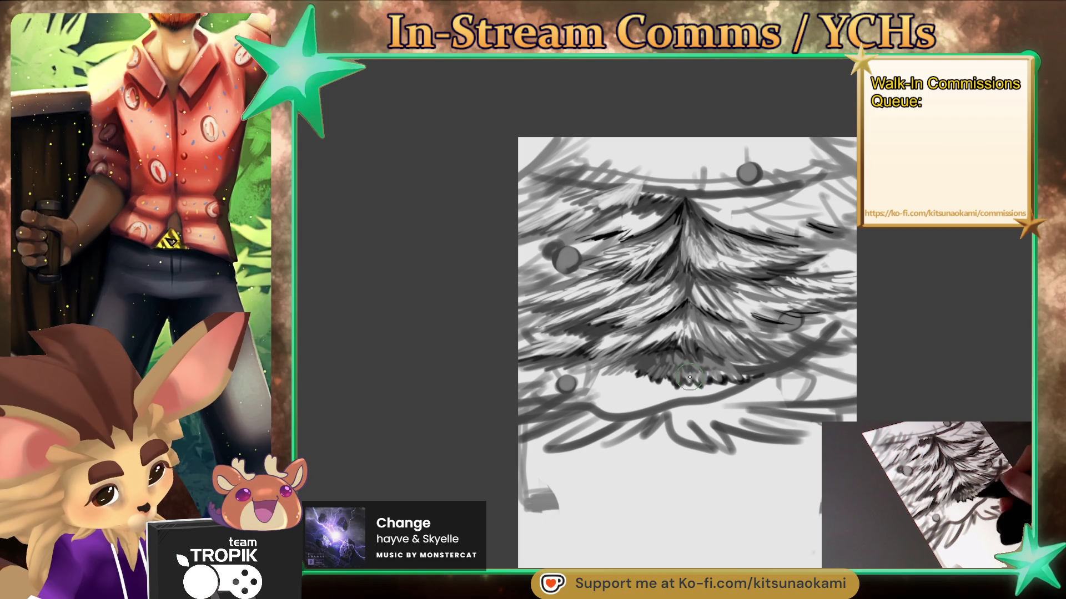
{"action": "mouse_move", "coordinate": [682, 370]}
{"action": "left_mouse_down"}
{"action": "mouse_move", "coordinate": [670, 388]}
{"action": "mouse_move", "coordinate": [703, 383]}
{"action": "left_mouse_up"}
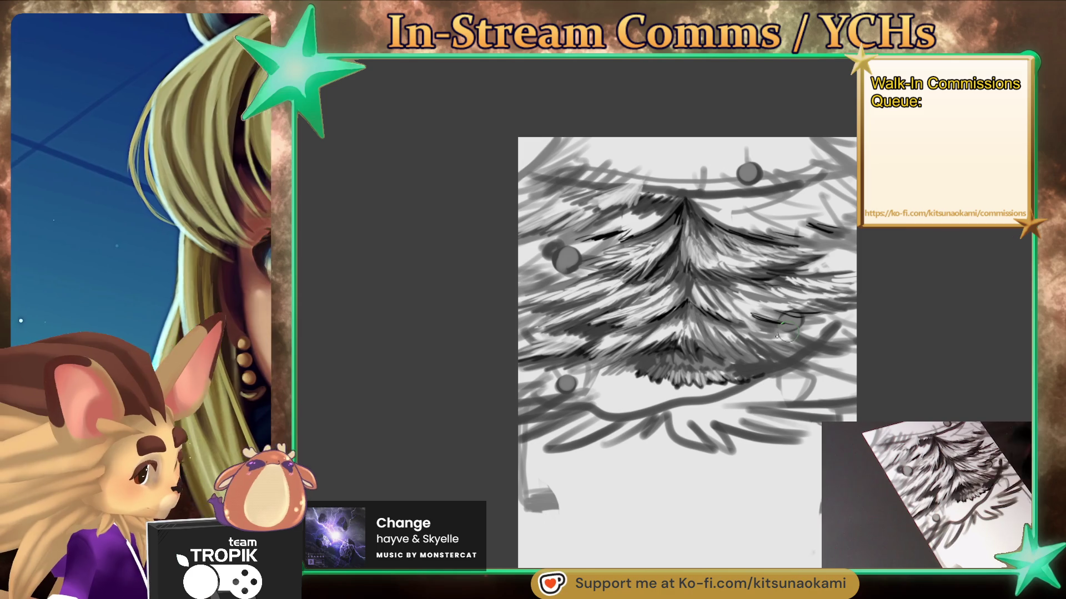
{"action": "left_click_drag", "start_coordinate": [741, 364], "coordinate": [733, 363]}
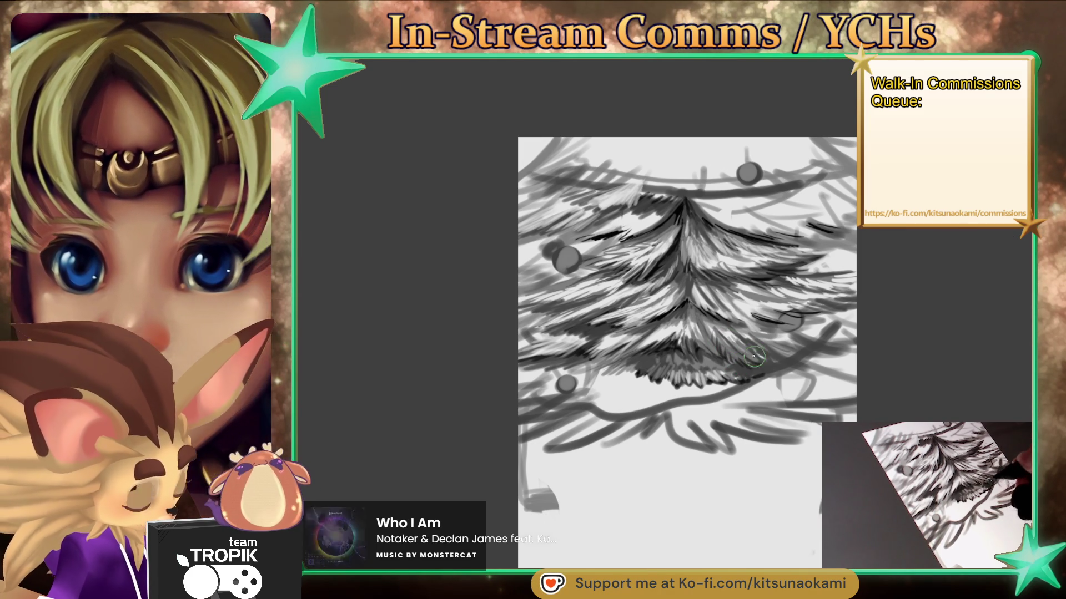
{"action": "left_click_drag", "start_coordinate": [744, 368], "coordinate": [774, 349]}
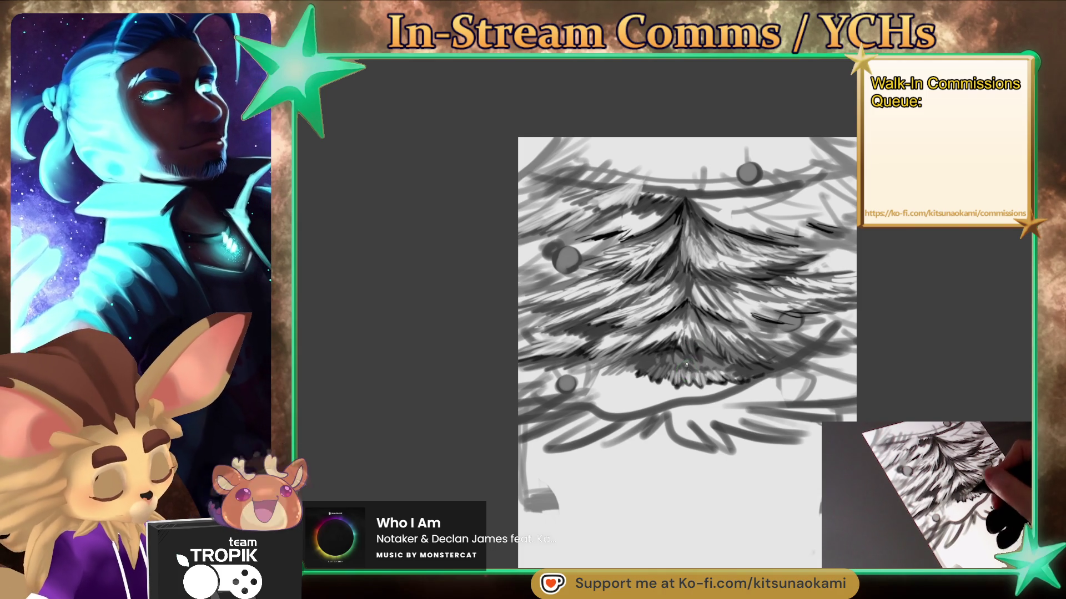
{"action": "left_click_drag", "start_coordinate": [682, 358], "coordinate": [591, 373]}
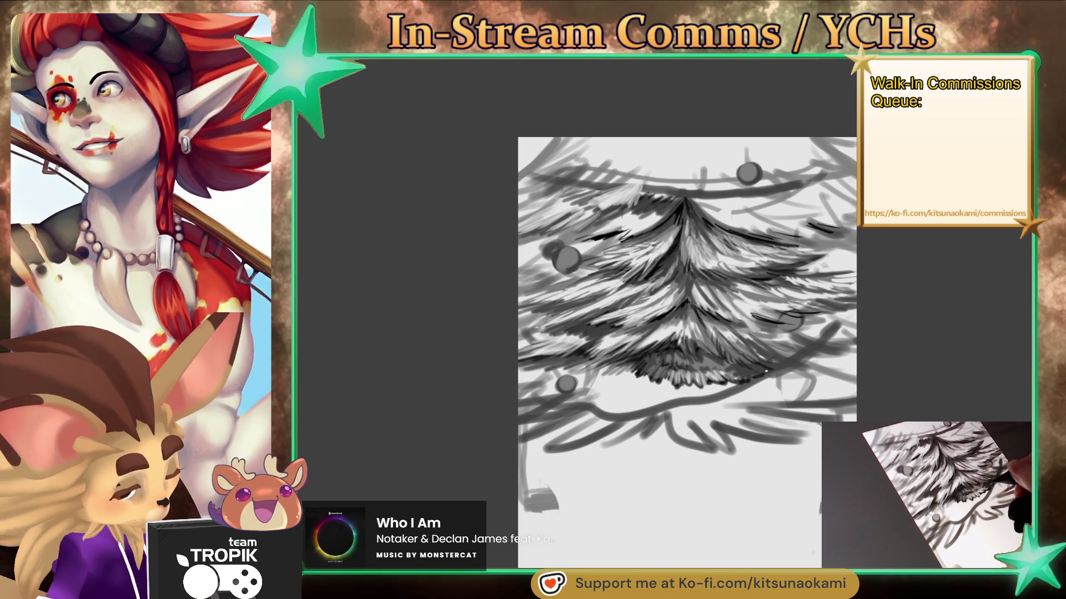
{"action": "left_click_drag", "start_coordinate": [763, 375], "coordinate": [750, 355]}
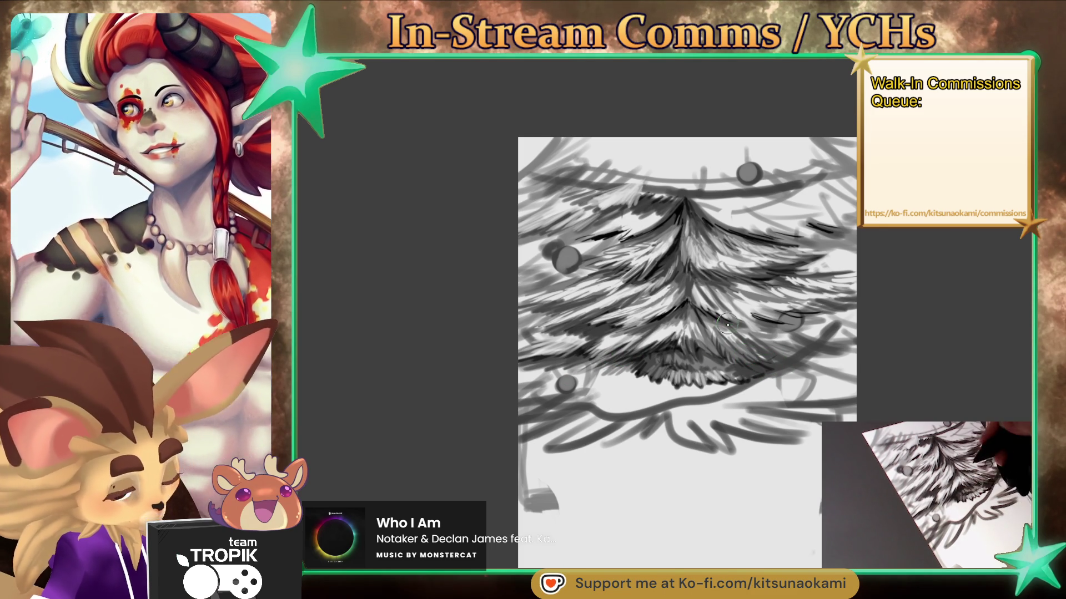
{"action": "left_click_drag", "start_coordinate": [735, 366], "coordinate": [748, 373]}
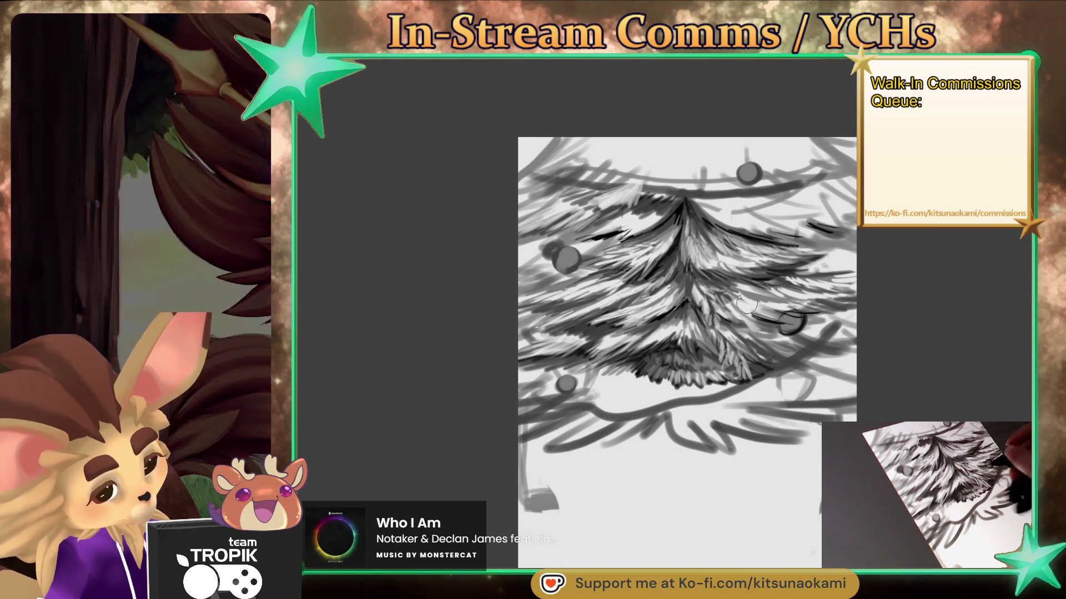
{"action": "left_click_drag", "start_coordinate": [560, 264], "coordinate": [572, 253]}
{"action": "left_click_drag", "start_coordinate": [747, 170], "coordinate": [751, 174]}
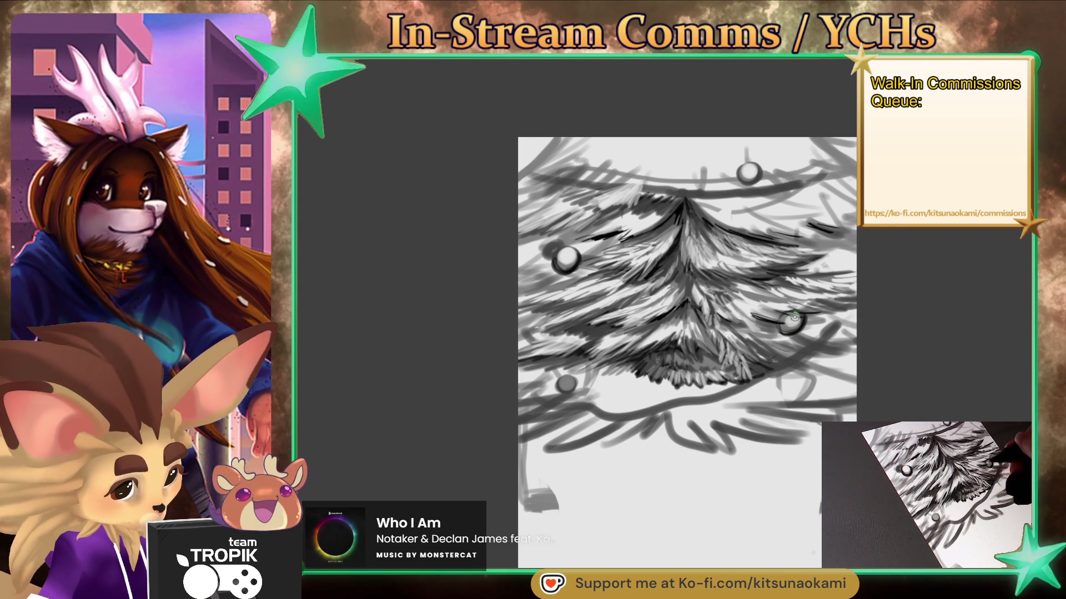
{"action": "left_click_drag", "start_coordinate": [792, 323], "coordinate": [790, 321]}
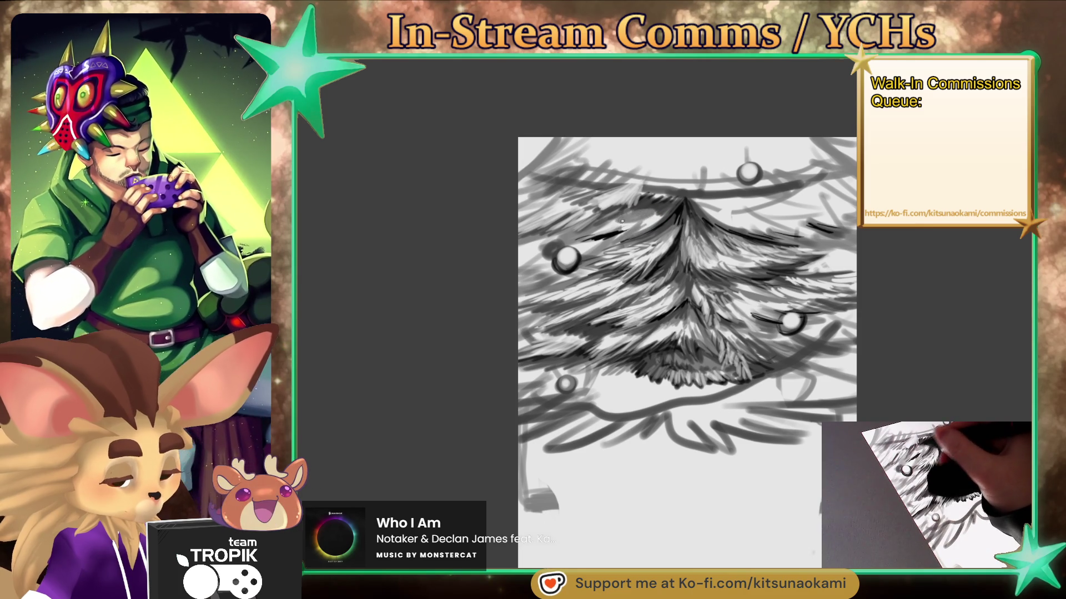
{"action": "mouse_move", "coordinate": [639, 219]}
{"action": "left_mouse_down"}
{"action": "mouse_move", "coordinate": [658, 230]}
{"action": "mouse_move", "coordinate": [646, 232]}
{"action": "left_mouse_up"}
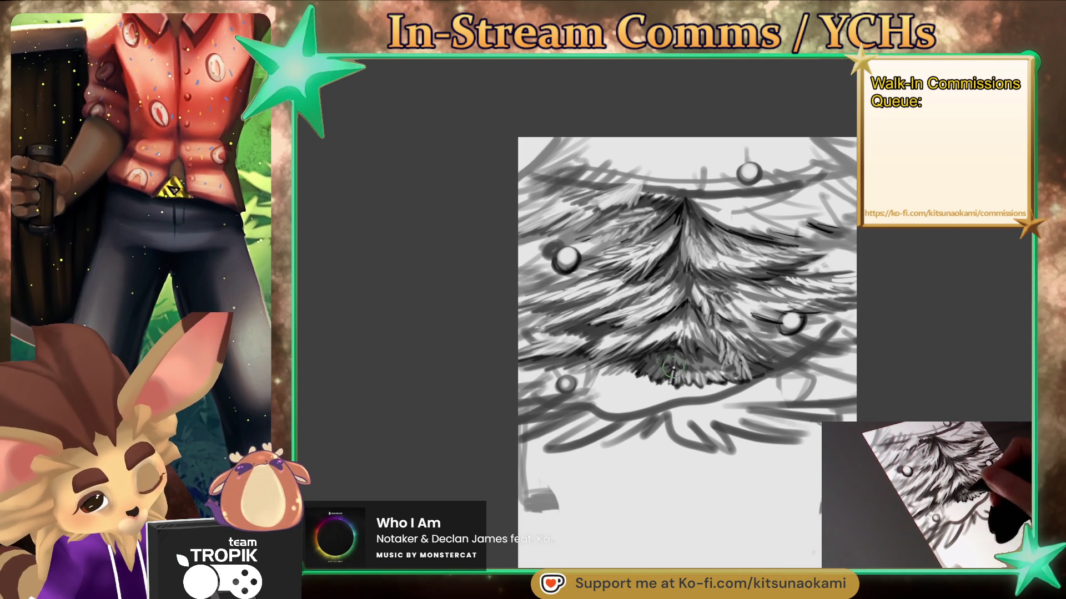
Add needle hatching at the tree's base and a darker mark in the centre
{"action": "mouse_move", "coordinate": [664, 364]}
{"action": "left_mouse_down"}
{"action": "mouse_move", "coordinate": [657, 395]}
{"action": "mouse_move", "coordinate": [659, 380]}
{"action": "mouse_move", "coordinate": [674, 379]}
{"action": "left_mouse_up"}
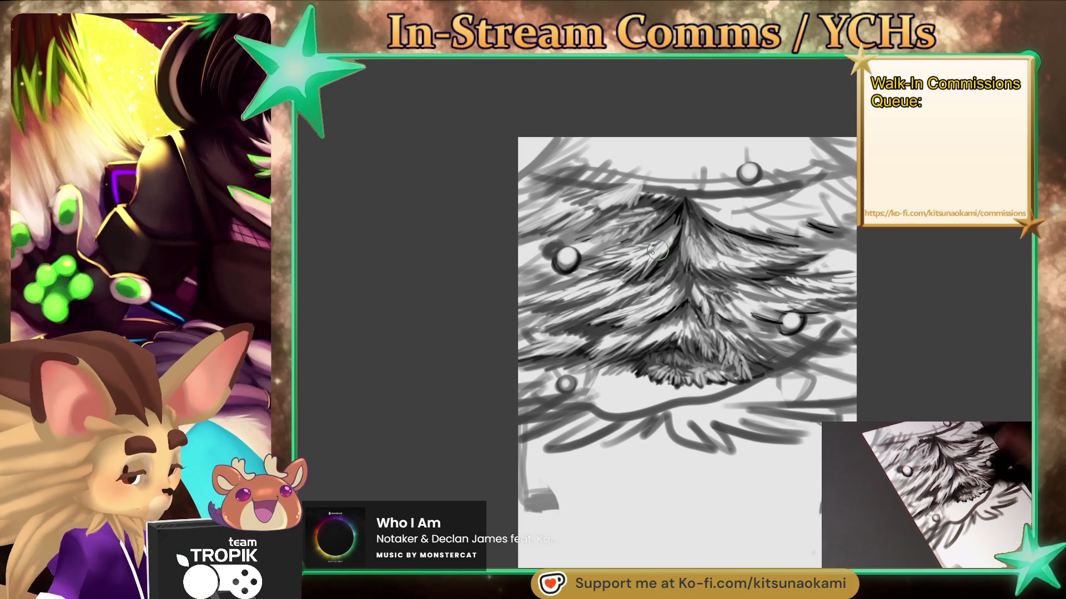
{"action": "mouse_move", "coordinate": [666, 303]}
{"action": "left_mouse_down"}
{"action": "mouse_move", "coordinate": [661, 317]}
{"action": "mouse_move", "coordinate": [669, 288]}
{"action": "mouse_move", "coordinate": [674, 294]}
{"action": "left_mouse_up"}
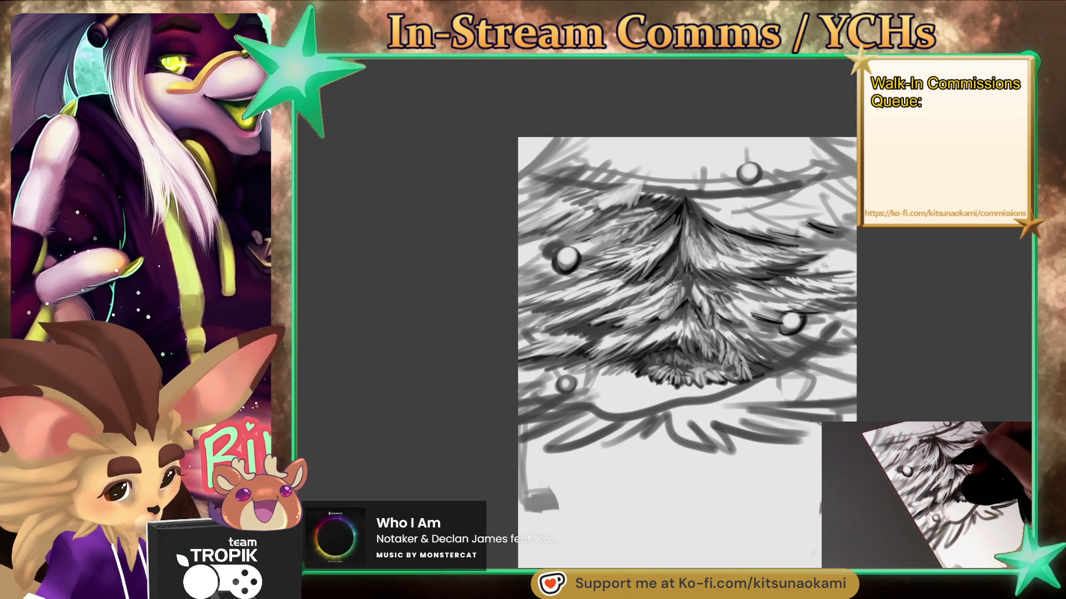
Hatch dark needles mid-tree and near the top, then lighten the patch by the upper-left ornament
{"action": "left_click_drag", "start_coordinate": [699, 336], "coordinate": [666, 314]}
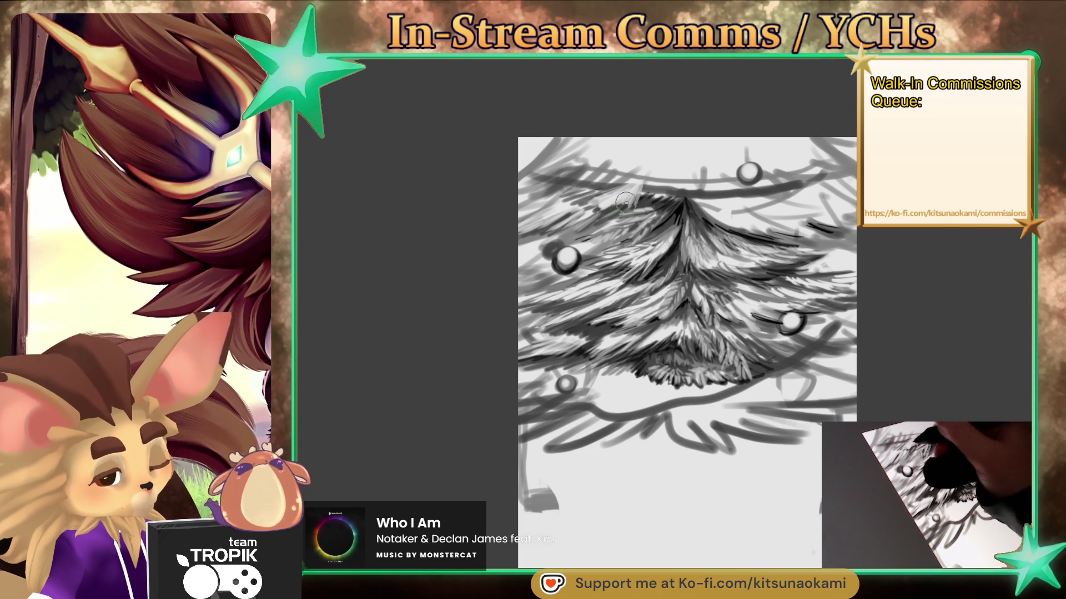
{"action": "mouse_move", "coordinate": [630, 205]}
{"action": "left_mouse_down"}
{"action": "mouse_move", "coordinate": [645, 179]}
{"action": "mouse_move", "coordinate": [650, 195]}
{"action": "left_mouse_up"}
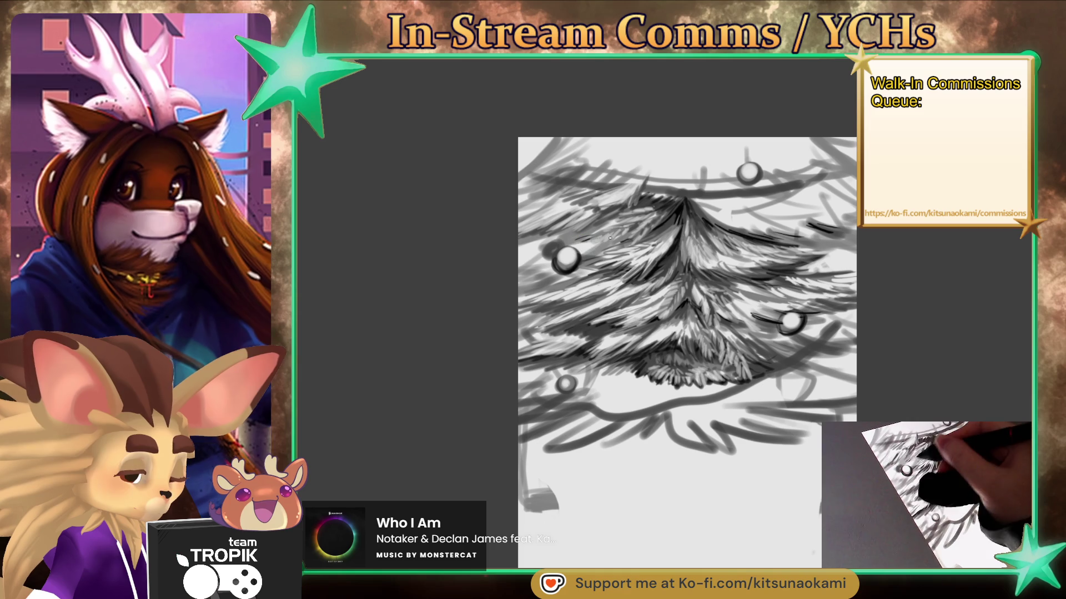
{"action": "mouse_move", "coordinate": [616, 238]}
{"action": "left_mouse_down"}
{"action": "mouse_move", "coordinate": [580, 247]}
{"action": "mouse_move", "coordinate": [608, 242]}
{"action": "left_mouse_up"}
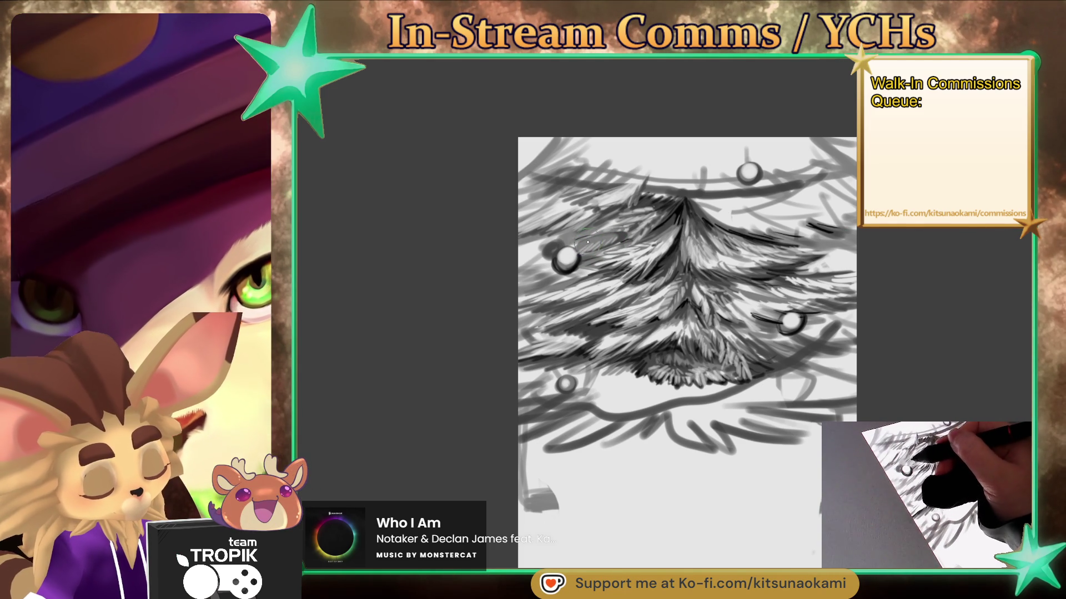
{"action": "mouse_move", "coordinate": [599, 239]}
{"action": "left_mouse_down"}
{"action": "mouse_move", "coordinate": [630, 229]}
{"action": "mouse_move", "coordinate": [613, 249]}
{"action": "left_mouse_up"}
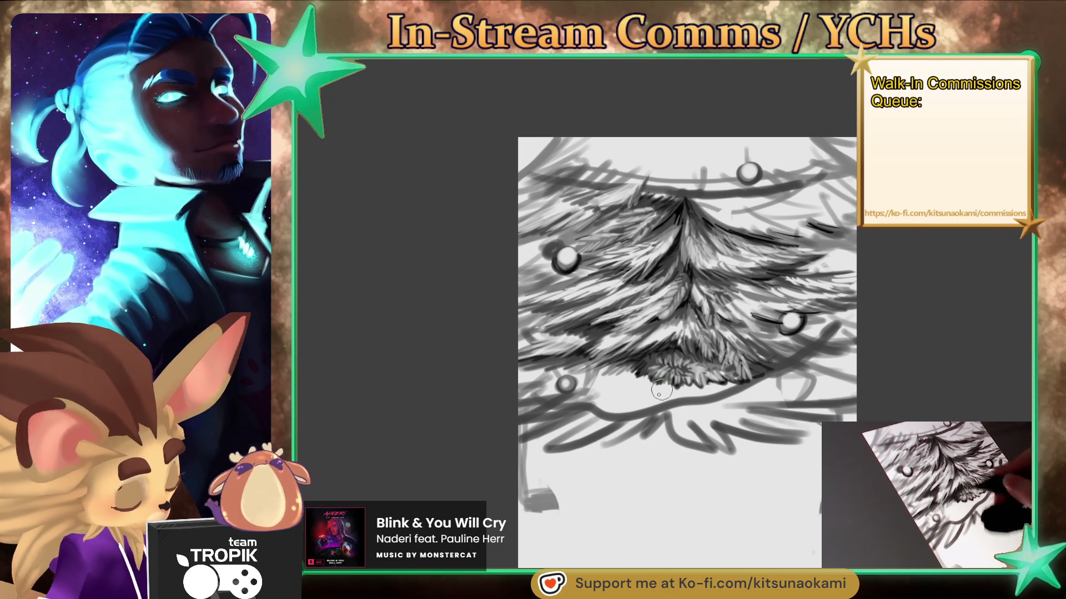
Reinforce the lower and right garland curves with light strokes and one darker stroke
{"action": "left_click_drag", "start_coordinate": [594, 408], "coordinate": [716, 394]}
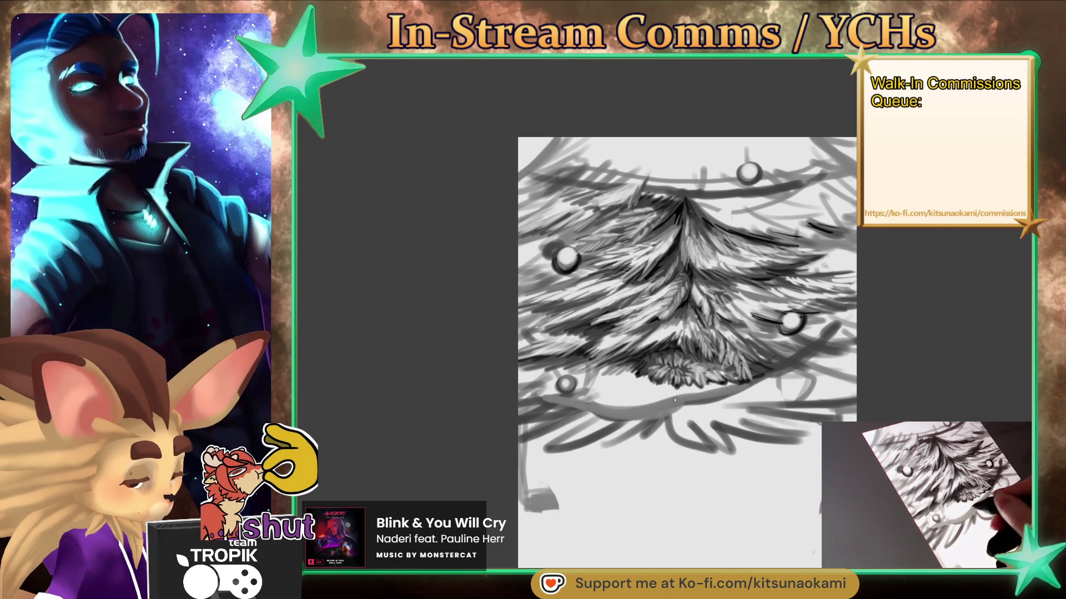
{"action": "left_click_drag", "start_coordinate": [755, 383], "coordinate": [833, 327]}
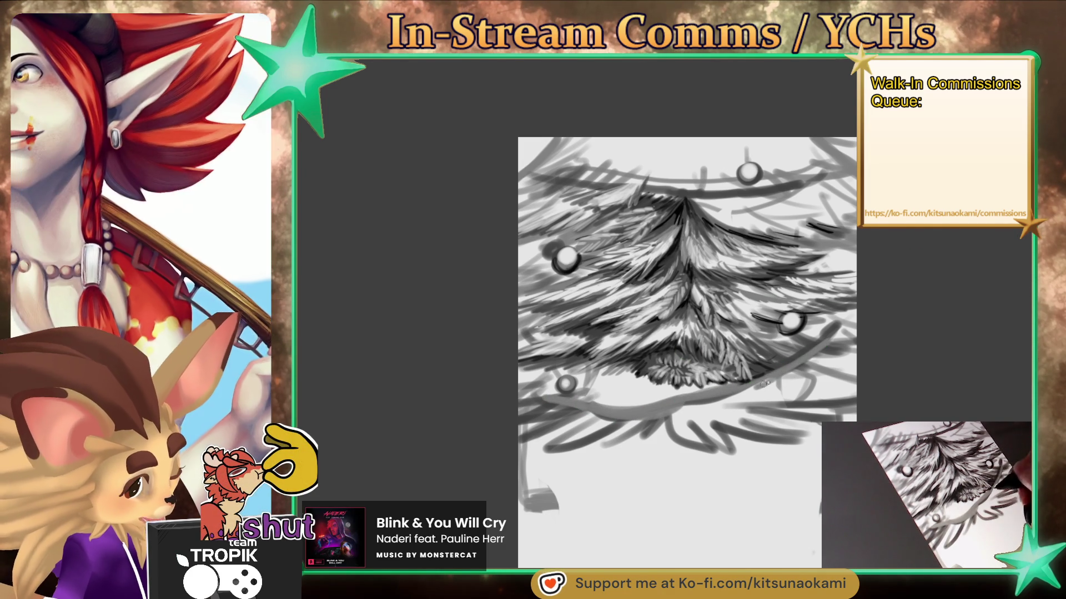
{"action": "mouse_move", "coordinate": [804, 361]}
{"action": "left_mouse_down"}
{"action": "mouse_move", "coordinate": [810, 333]}
{"action": "mouse_move", "coordinate": [732, 393]}
{"action": "left_mouse_up"}
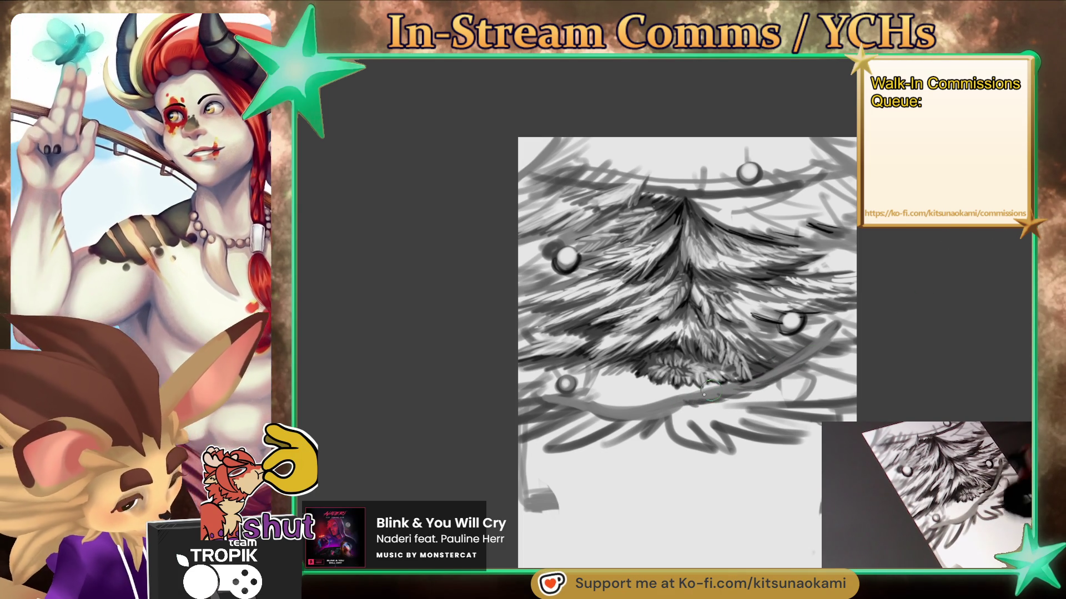
{"action": "mouse_move", "coordinate": [625, 417]}
{"action": "left_mouse_down"}
{"action": "mouse_move", "coordinate": [560, 413]}
{"action": "mouse_move", "coordinate": [549, 402]}
{"action": "left_mouse_up"}
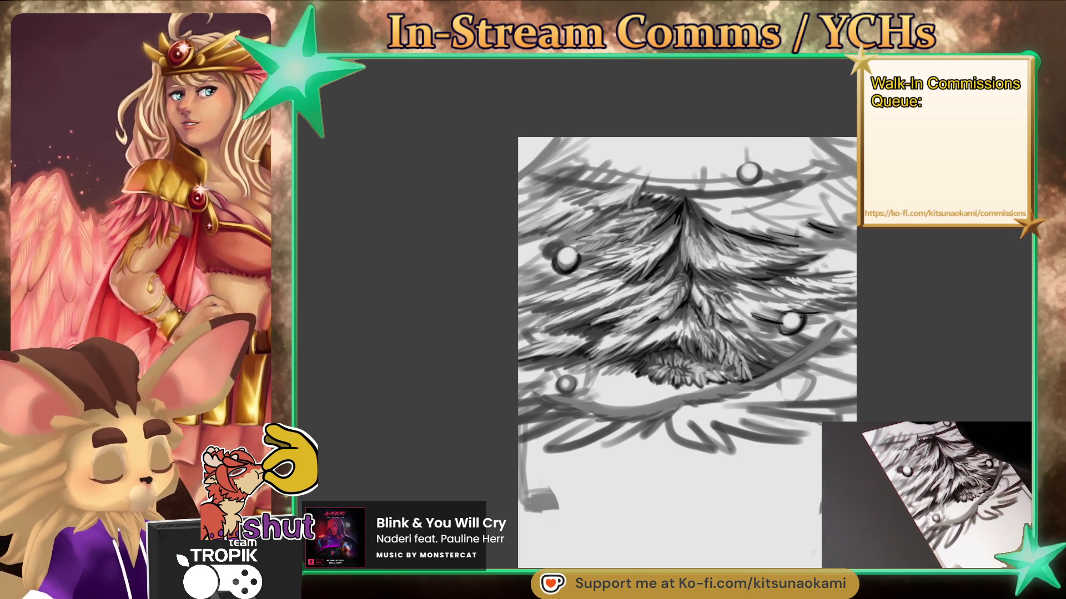
Repaint and darken the needles along the tree's lower edge, adding a light highlight at centre
{"action": "mouse_move", "coordinate": [644, 377]}
{"action": "left_mouse_down"}
{"action": "mouse_move", "coordinate": [649, 392]}
{"action": "mouse_move", "coordinate": [671, 390]}
{"action": "mouse_move", "coordinate": [614, 367]}
{"action": "left_mouse_up"}
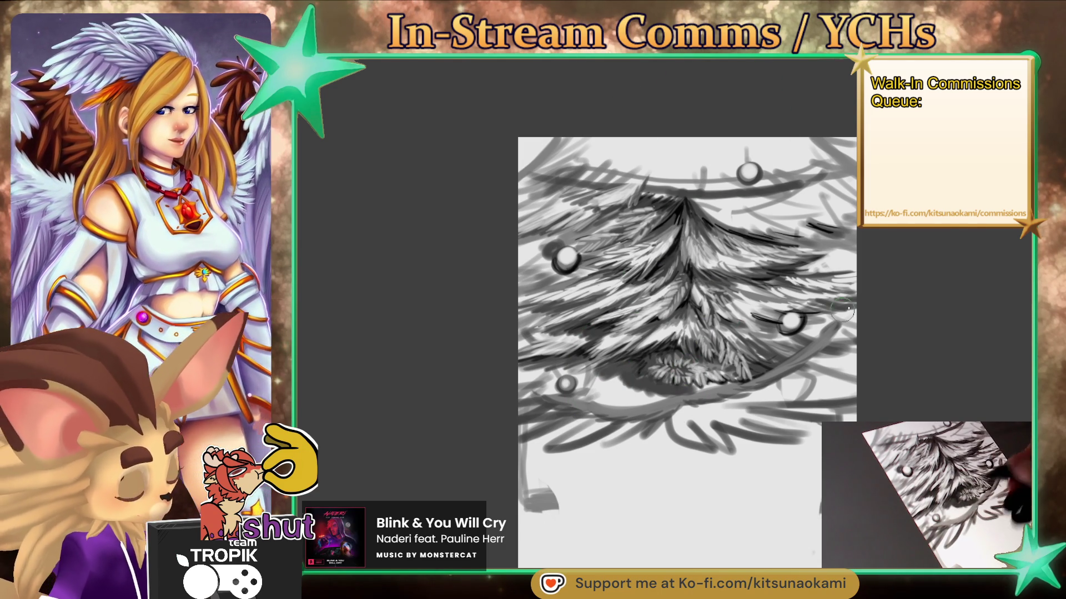
{"action": "left_click_drag", "start_coordinate": [694, 385], "coordinate": [717, 387]}
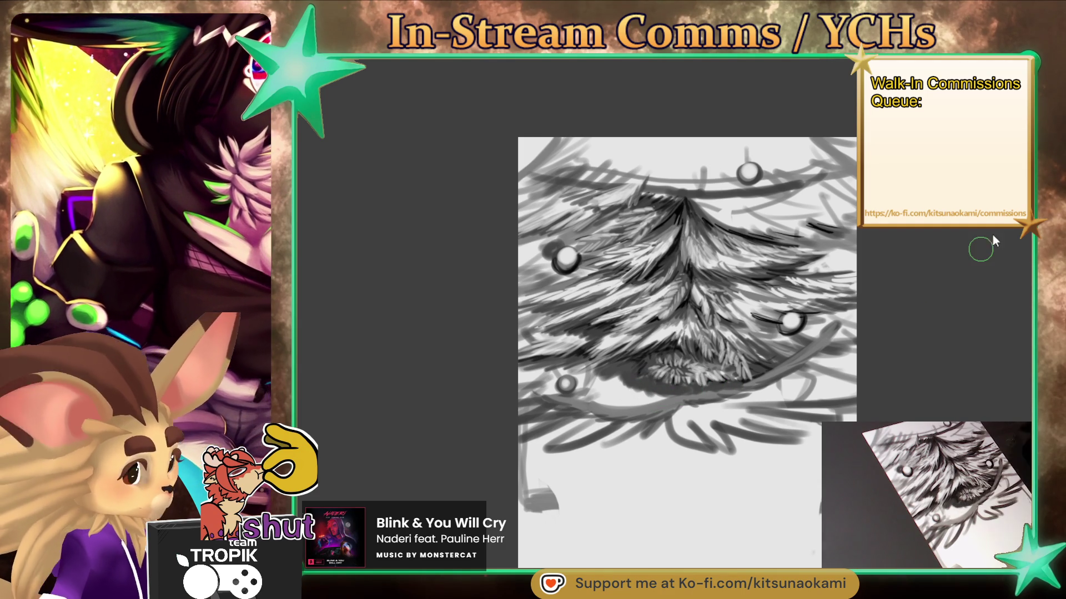
{"action": "mouse_move", "coordinate": [666, 385]}
{"action": "left_mouse_down"}
{"action": "mouse_move", "coordinate": [677, 390]}
{"action": "mouse_move", "coordinate": [610, 383]}
{"action": "mouse_move", "coordinate": [660, 360]}
{"action": "mouse_move", "coordinate": [681, 393]}
{"action": "mouse_move", "coordinate": [619, 391]}
{"action": "mouse_move", "coordinate": [634, 384]}
{"action": "left_mouse_up"}
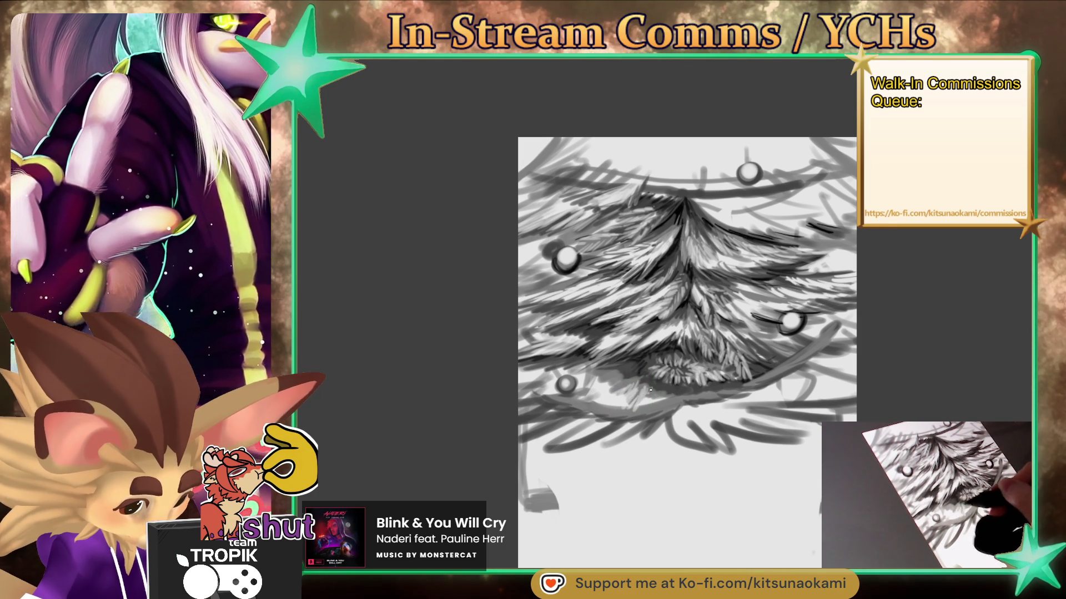
{"action": "mouse_move", "coordinate": [658, 388]}
{"action": "left_mouse_down"}
{"action": "mouse_move", "coordinate": [636, 371]}
{"action": "mouse_move", "coordinate": [621, 389]}
{"action": "mouse_move", "coordinate": [584, 388]}
{"action": "mouse_move", "coordinate": [614, 371]}
{"action": "mouse_move", "coordinate": [585, 381]}
{"action": "left_mouse_up"}
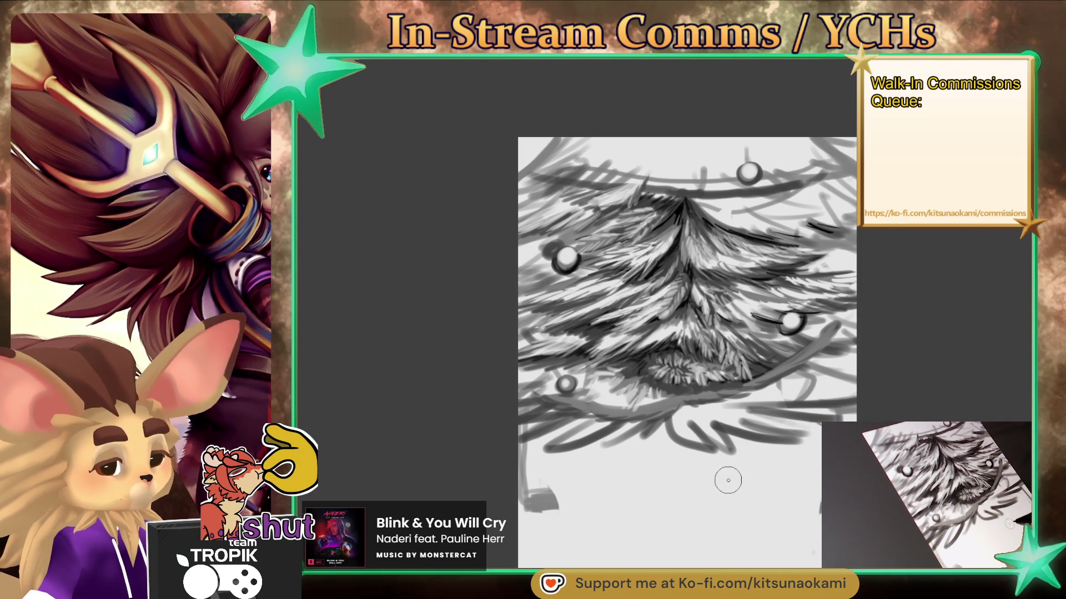
{"action": "left_click_drag", "start_coordinate": [694, 389], "coordinate": [685, 379]}
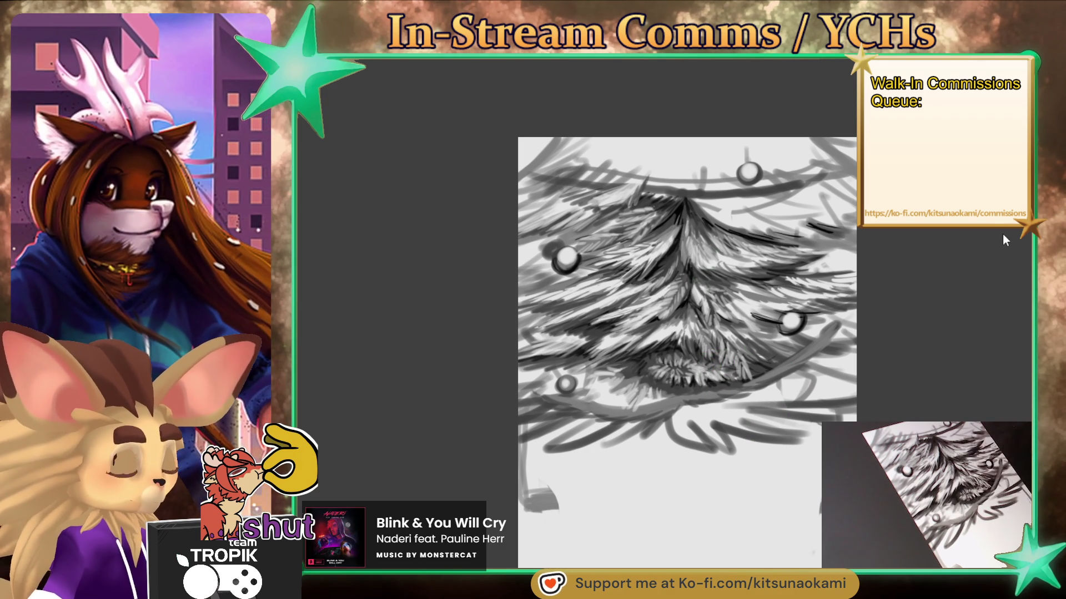
{"action": "left_click_drag", "start_coordinate": [661, 333], "coordinate": [688, 319]}
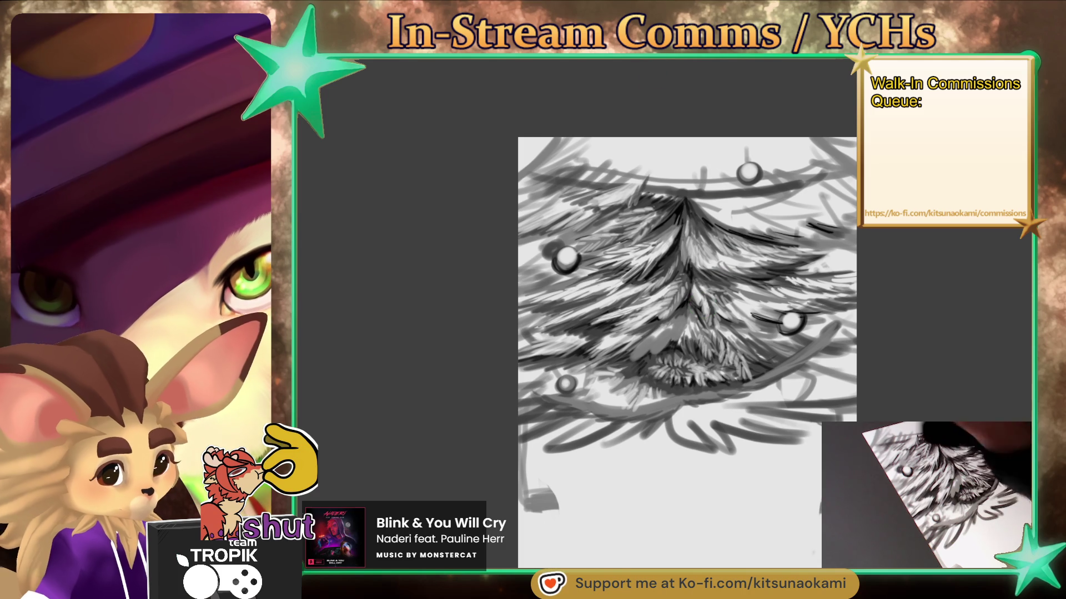
{"action": "left_click_drag", "start_coordinate": [661, 333], "coordinate": [637, 360]}
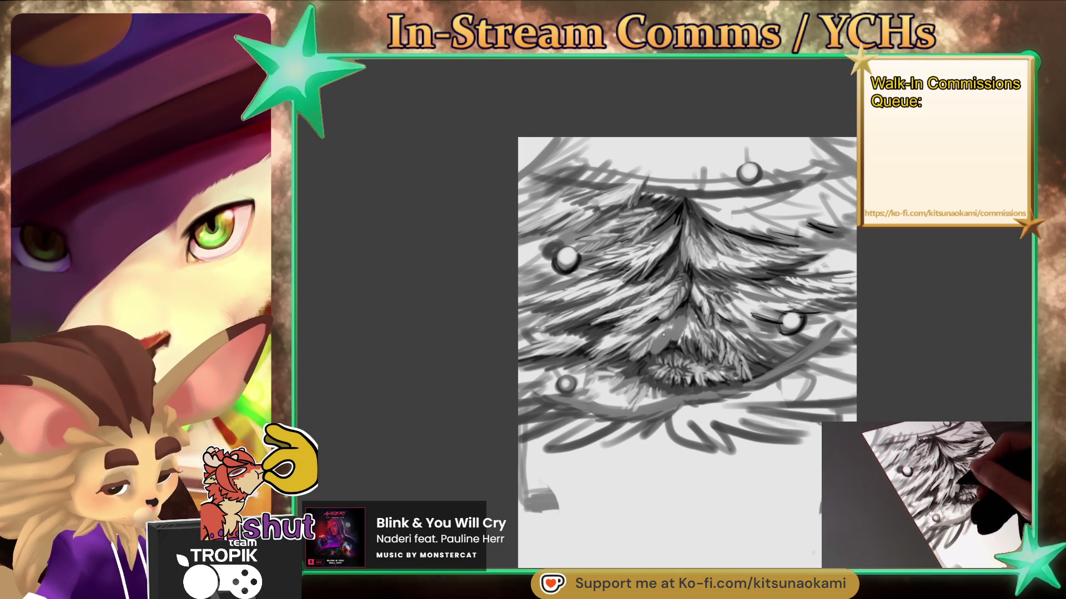
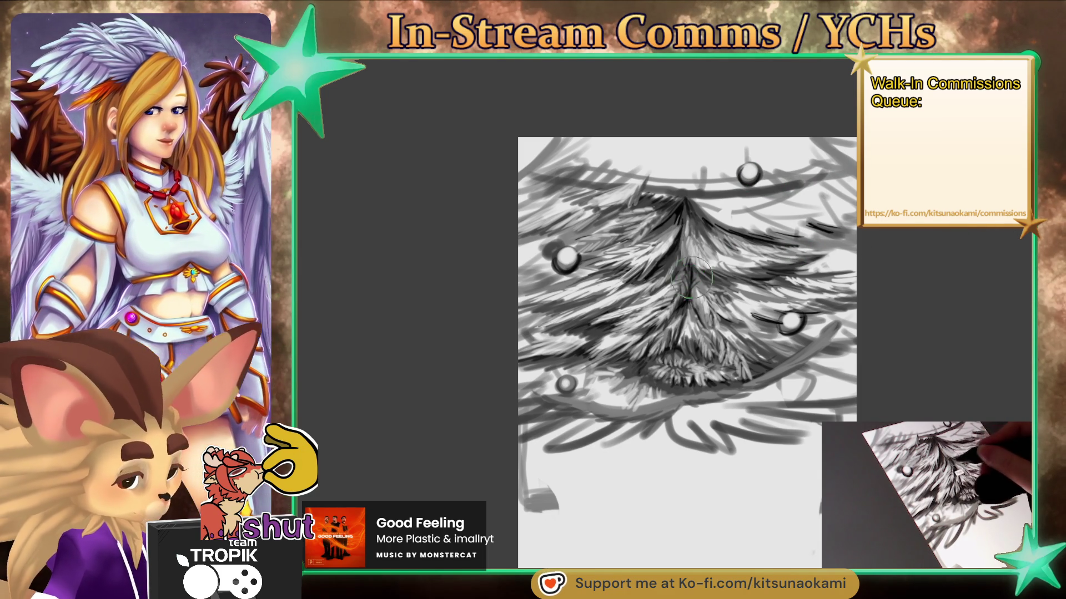
Paint dark garland curves across the tree's top and bottom, then darken the lower-right branches
{"action": "mouse_move", "coordinate": [525, 174]}
{"action": "left_mouse_down"}
{"action": "mouse_move", "coordinate": [821, 171]}
{"action": "mouse_move", "coordinate": [847, 158]}
{"action": "left_mouse_up"}
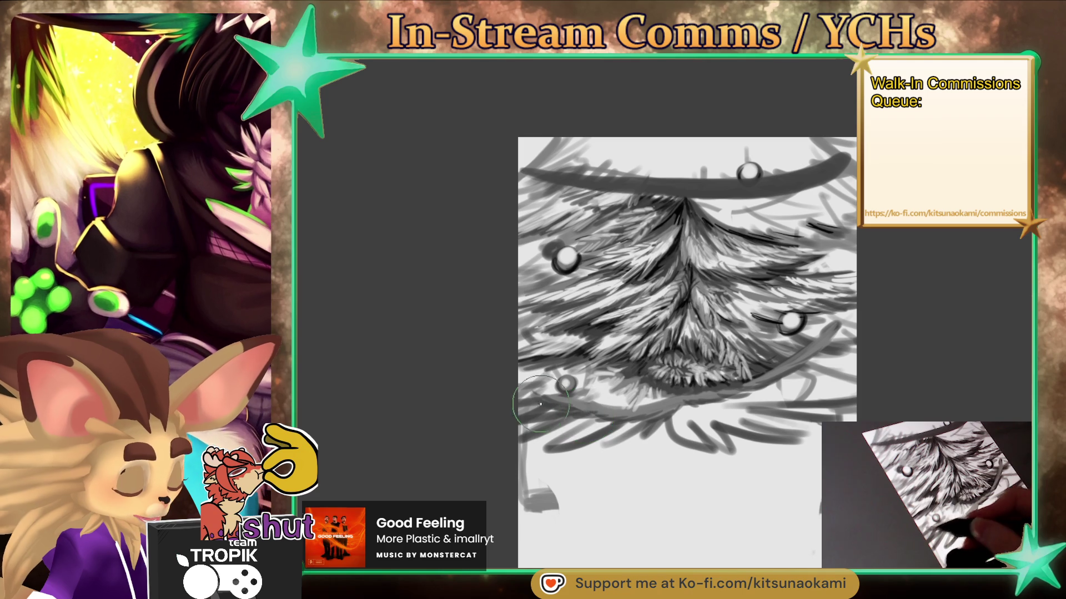
{"action": "left_click_drag", "start_coordinate": [620, 399], "coordinate": [666, 395]}
{"action": "left_click_drag", "start_coordinate": [582, 400], "coordinate": [652, 395]}
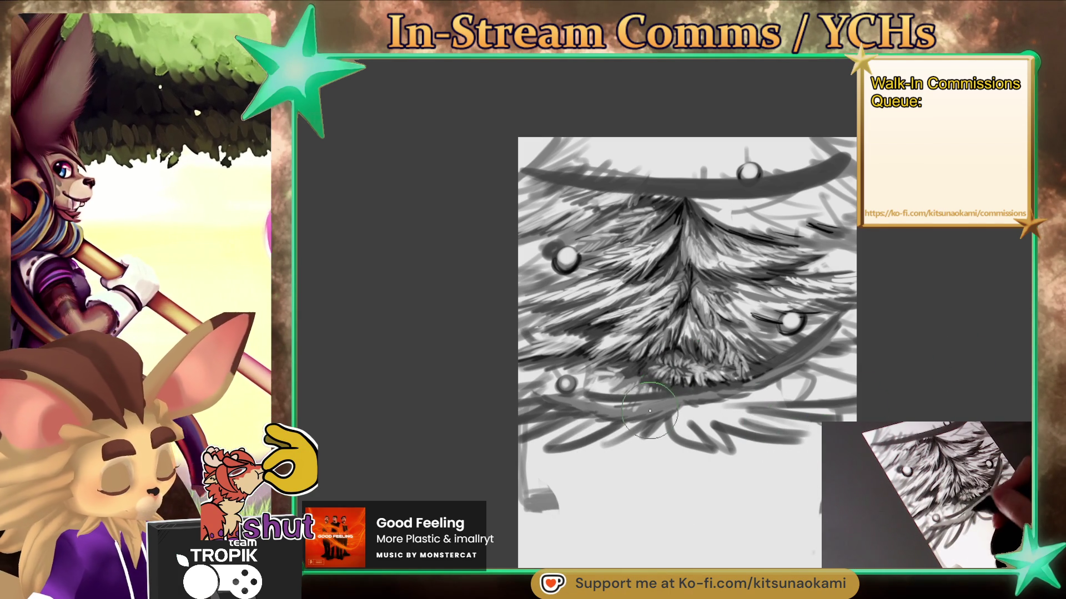
{"action": "mouse_move", "coordinate": [669, 356]}
{"action": "left_mouse_down"}
{"action": "mouse_move", "coordinate": [641, 388]}
{"action": "mouse_move", "coordinate": [591, 388]}
{"action": "left_mouse_up"}
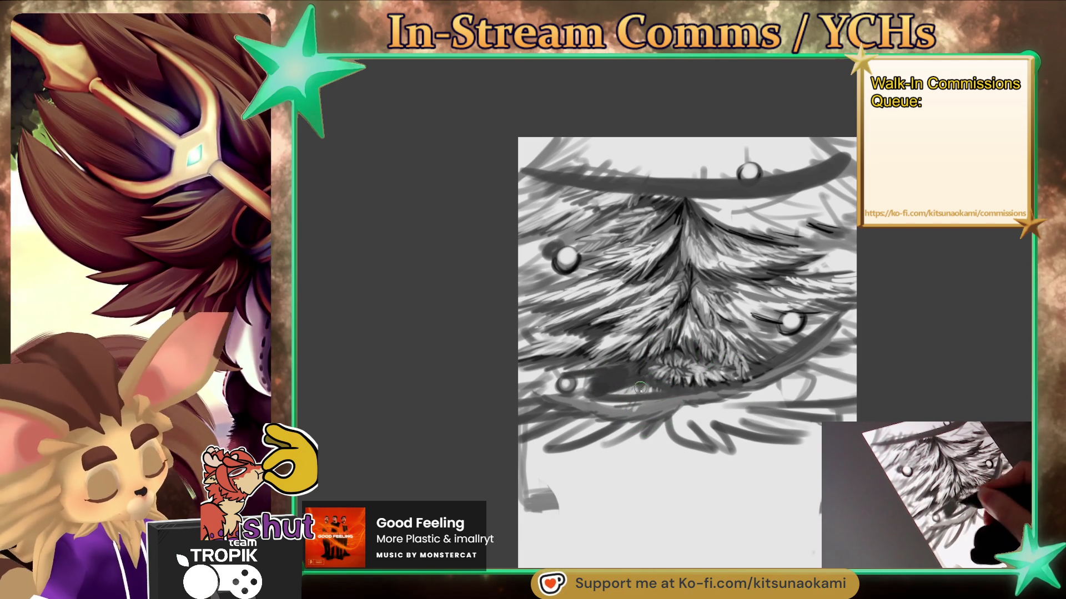
{"action": "mouse_move", "coordinate": [752, 369]}
{"action": "left_mouse_down"}
{"action": "mouse_move", "coordinate": [744, 335]}
{"action": "mouse_move", "coordinate": [755, 339]}
{"action": "mouse_move", "coordinate": [757, 316]}
{"action": "mouse_move", "coordinate": [832, 300]}
{"action": "mouse_move", "coordinate": [756, 305]}
{"action": "left_mouse_up"}
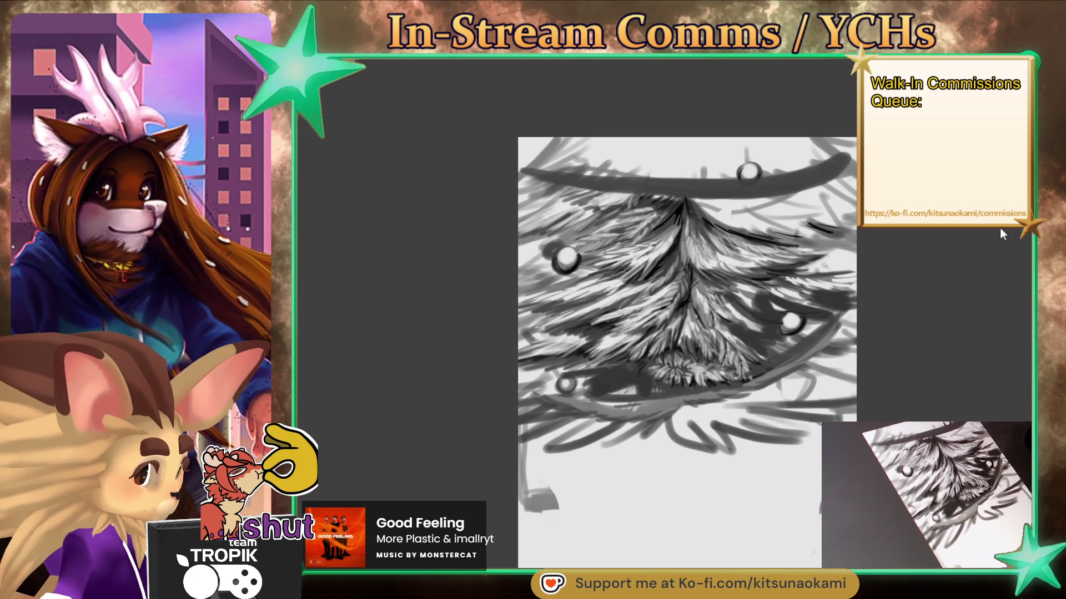
Lay light grey hair-like needle strokes over the dark right-side branch shading
{"action": "mouse_move", "coordinate": [777, 333]}
{"action": "left_mouse_down"}
{"action": "mouse_move", "coordinate": [749, 314]}
{"action": "mouse_move", "coordinate": [758, 303]}
{"action": "mouse_move", "coordinate": [799, 319]}
{"action": "mouse_move", "coordinate": [806, 306]}
{"action": "mouse_move", "coordinate": [833, 305]}
{"action": "mouse_move", "coordinate": [753, 332]}
{"action": "mouse_move", "coordinate": [766, 361]}
{"action": "mouse_move", "coordinate": [744, 333]}
{"action": "mouse_move", "coordinate": [794, 330]}
{"action": "mouse_move", "coordinate": [819, 391]}
{"action": "mouse_move", "coordinate": [827, 386]}
{"action": "mouse_move", "coordinate": [812, 413]}
{"action": "left_mouse_up"}
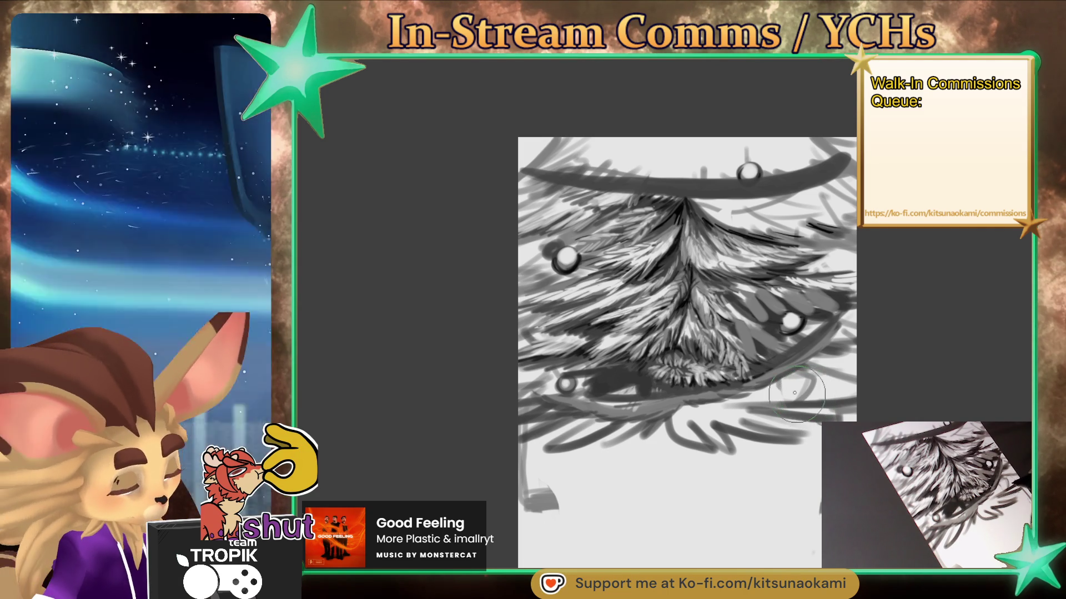
{"action": "left_click_drag", "start_coordinate": [733, 332], "coordinate": [743, 352]}
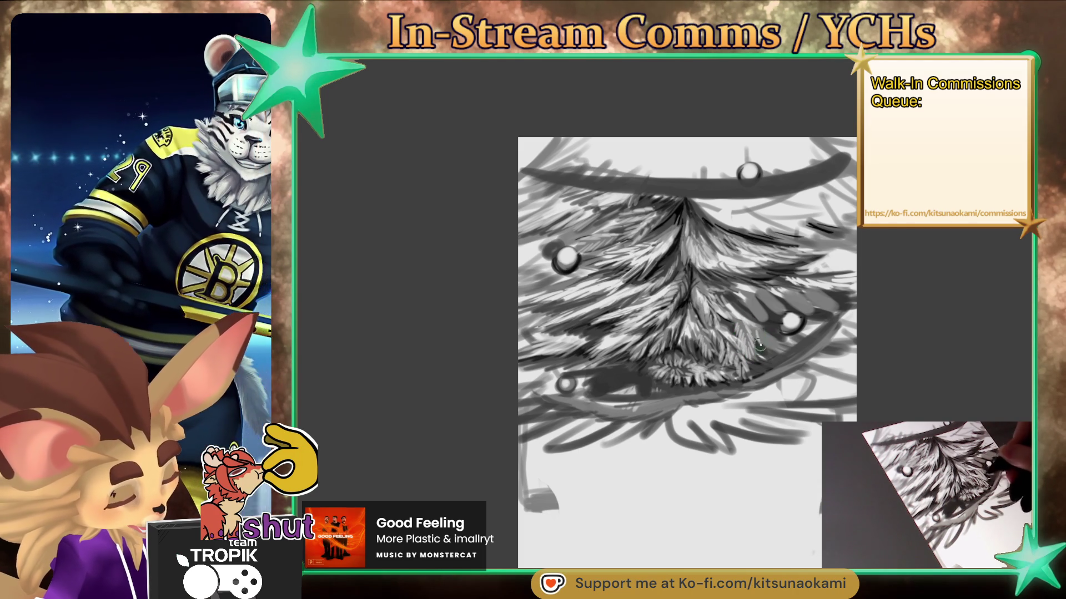
{"action": "mouse_move", "coordinate": [755, 337]}
{"action": "left_mouse_down"}
{"action": "mouse_move", "coordinate": [776, 351]}
{"action": "mouse_move", "coordinate": [781, 339]}
{"action": "left_mouse_up"}
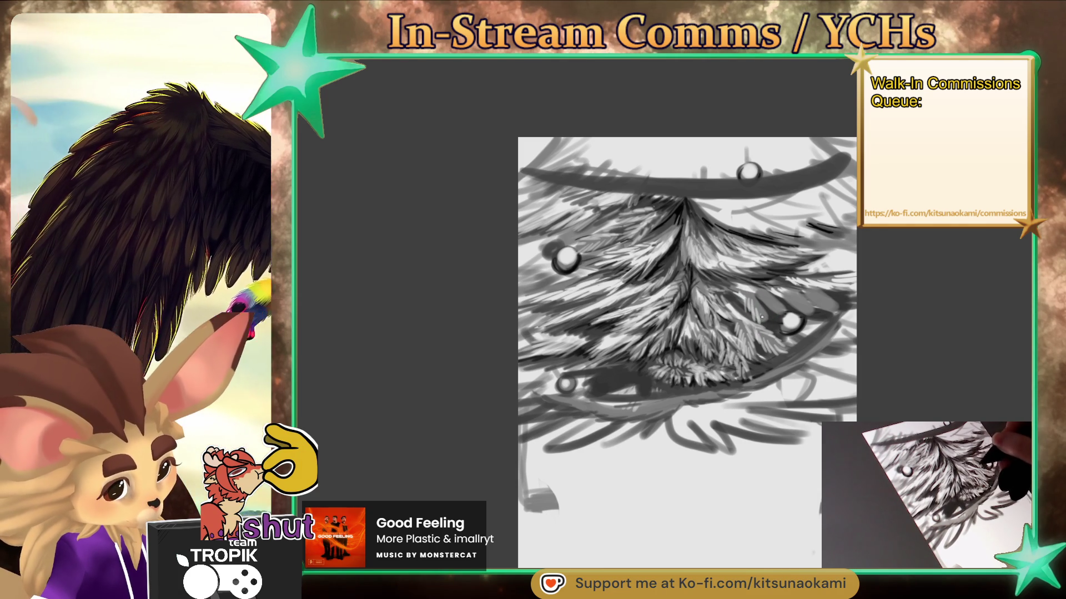
{"action": "mouse_move", "coordinate": [767, 317]}
{"action": "left_mouse_down"}
{"action": "mouse_move", "coordinate": [755, 297]}
{"action": "mouse_move", "coordinate": [765, 290]}
{"action": "mouse_move", "coordinate": [773, 315]}
{"action": "left_mouse_up"}
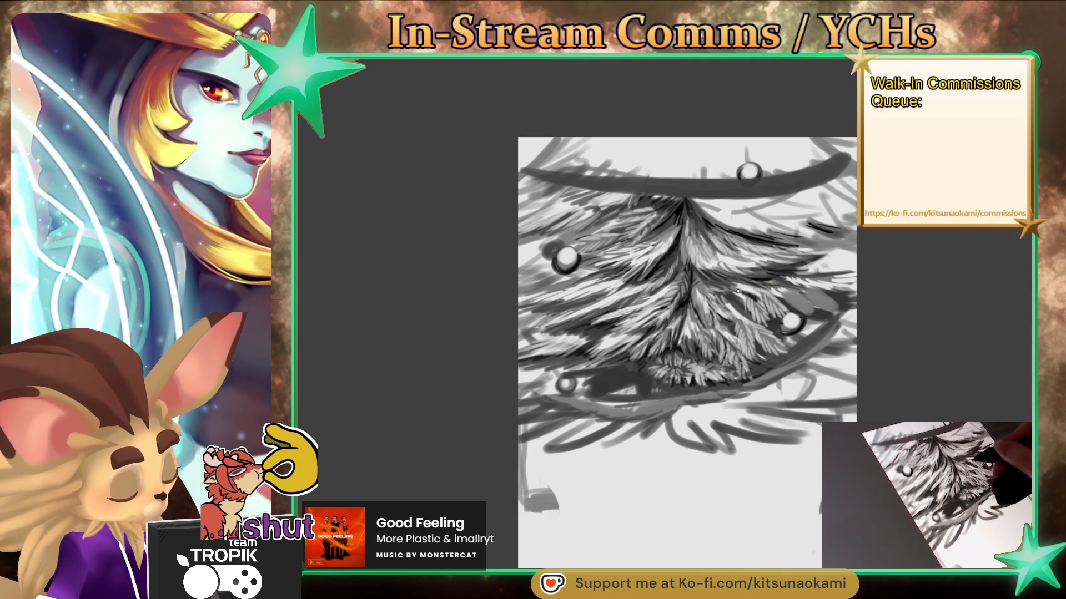
{"action": "left_click_drag", "start_coordinate": [724, 305], "coordinate": [745, 285]}
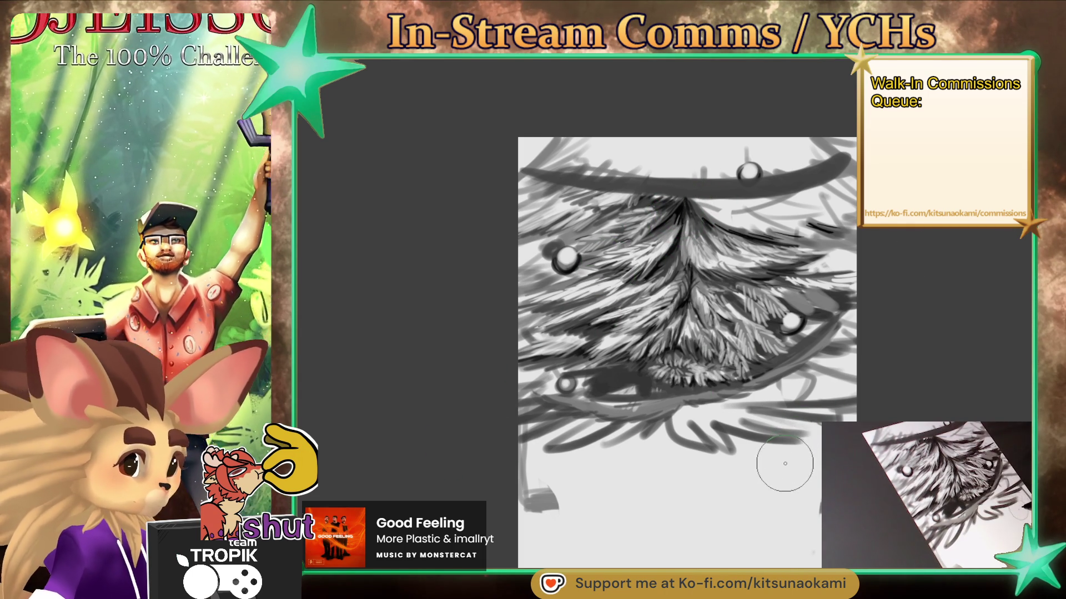
Darken the tree base, stroke the centre trunk dark then light, and add left-side needles
{"action": "mouse_move", "coordinate": [642, 350]}
{"action": "left_mouse_down"}
{"action": "mouse_move", "coordinate": [616, 383]}
{"action": "mouse_move", "coordinate": [636, 391]}
{"action": "mouse_move", "coordinate": [609, 409]}
{"action": "mouse_move", "coordinate": [588, 398]}
{"action": "mouse_move", "coordinate": [627, 374]}
{"action": "left_mouse_up"}
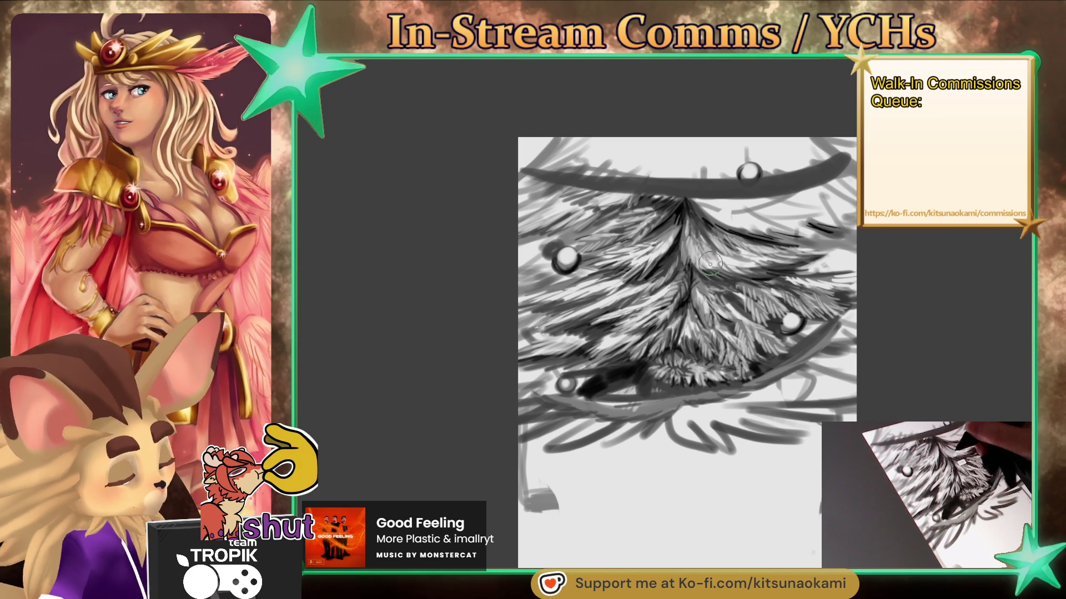
{"action": "left_click_drag", "start_coordinate": [706, 252], "coordinate": [706, 256]}
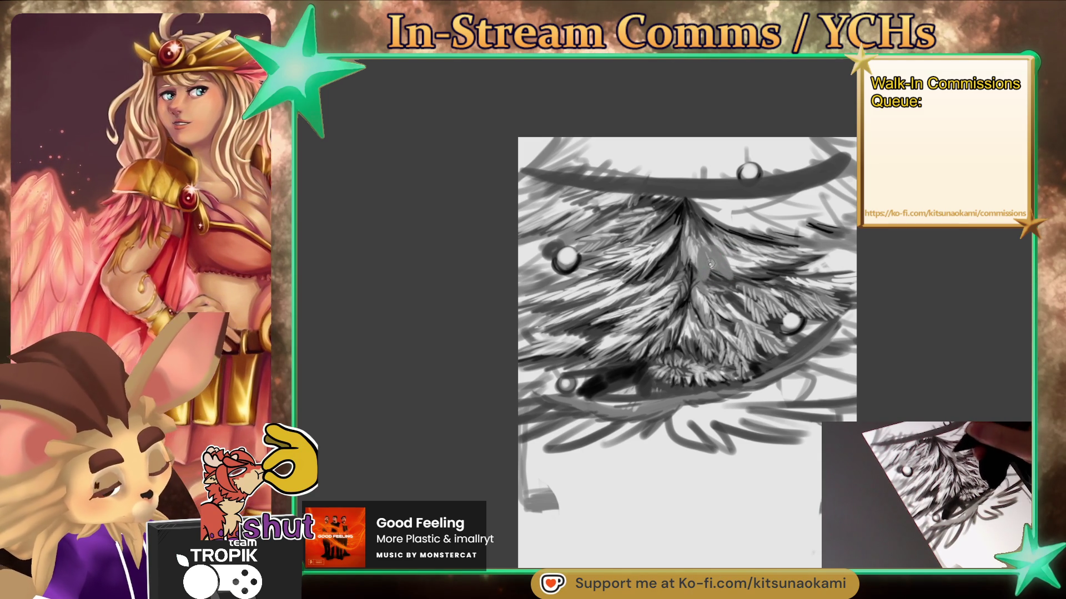
{"action": "left_click_drag", "start_coordinate": [705, 265], "coordinate": [701, 282]}
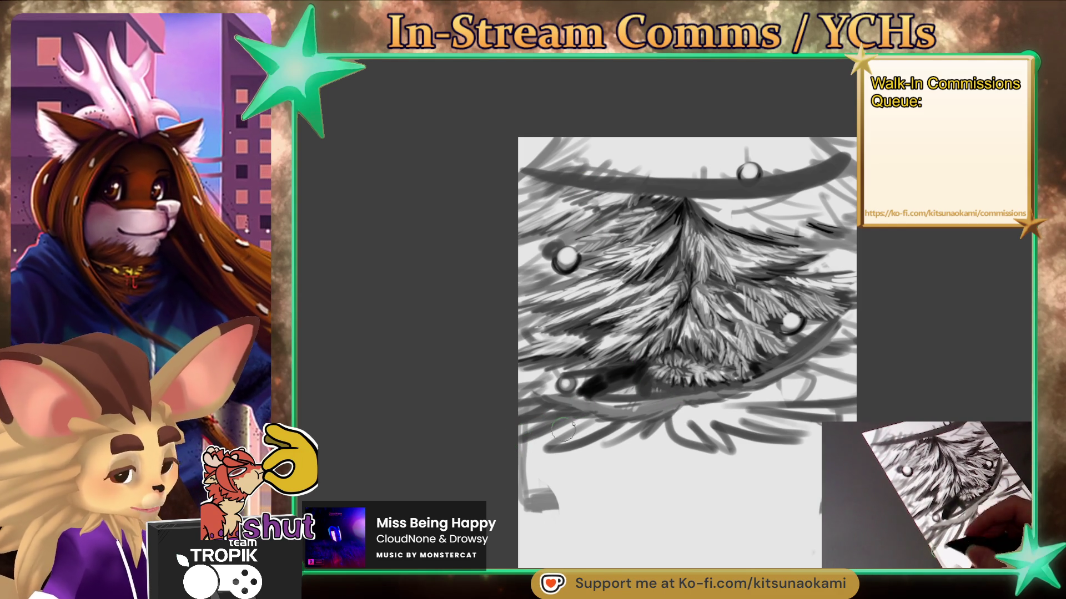
{"action": "left_click_drag", "start_coordinate": [588, 337], "coordinate": [553, 335]}
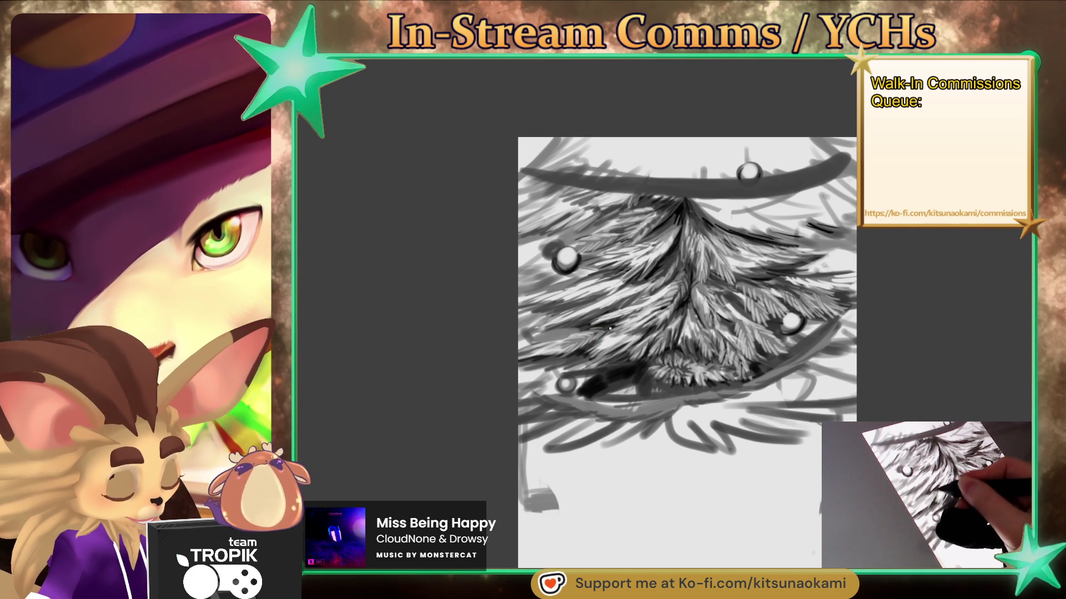
Darken the garland band across the tree top and block in grey branches below the lower arc
{"action": "left_click_drag", "start_coordinate": [560, 328], "coordinate": [558, 337]}
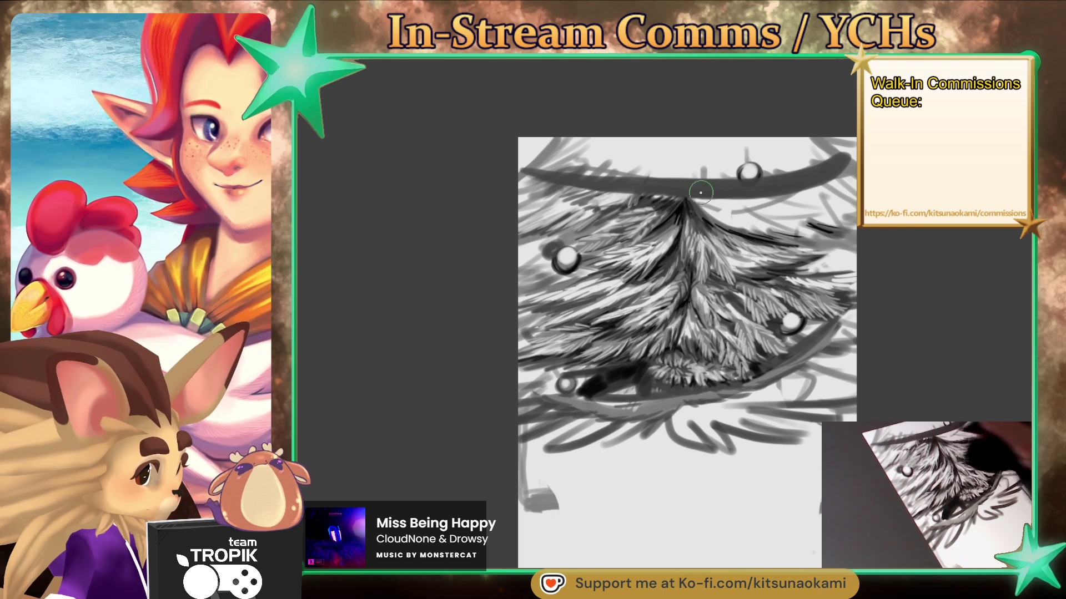
{"action": "left_click_drag", "start_coordinate": [726, 201], "coordinate": [808, 192]}
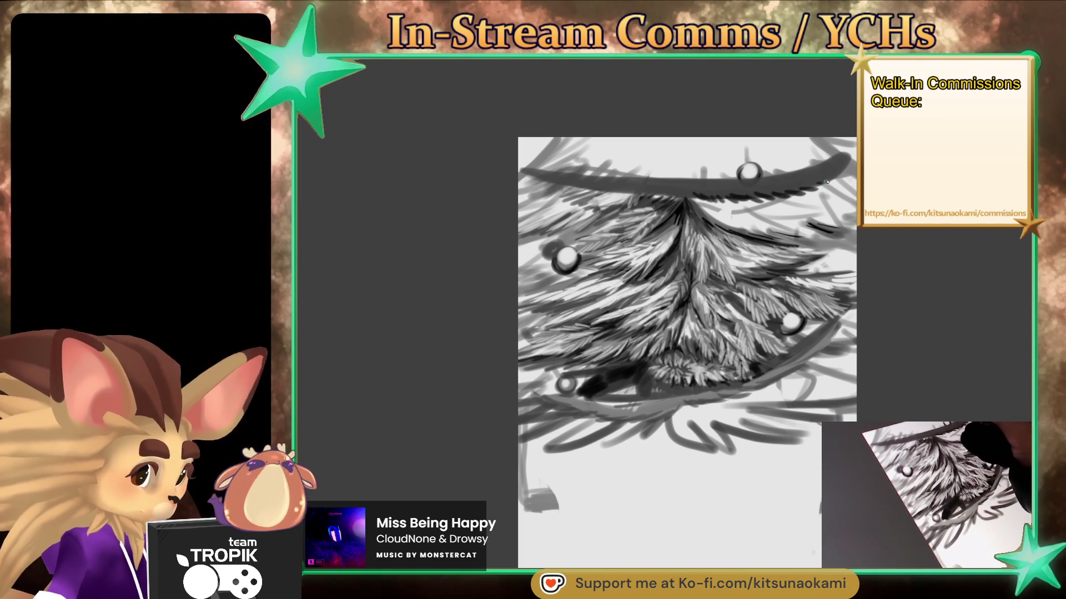
{"action": "left_click_drag", "start_coordinate": [656, 195], "coordinate": [555, 180]}
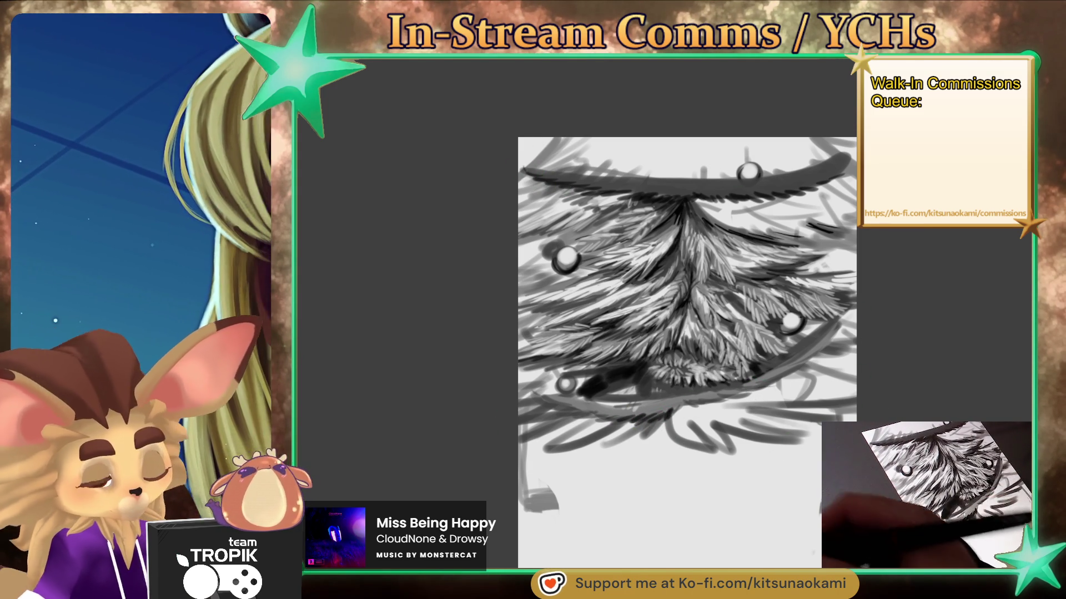
{"action": "mouse_move", "coordinate": [675, 417]}
{"action": "left_mouse_down"}
{"action": "mouse_move", "coordinate": [701, 451]}
{"action": "mouse_move", "coordinate": [701, 416]}
{"action": "mouse_move", "coordinate": [741, 431]}
{"action": "mouse_move", "coordinate": [705, 408]}
{"action": "mouse_move", "coordinate": [832, 410]}
{"action": "mouse_move", "coordinate": [849, 396]}
{"action": "mouse_move", "coordinate": [727, 395]}
{"action": "mouse_move", "coordinate": [849, 366]}
{"action": "mouse_move", "coordinate": [776, 378]}
{"action": "left_mouse_up"}
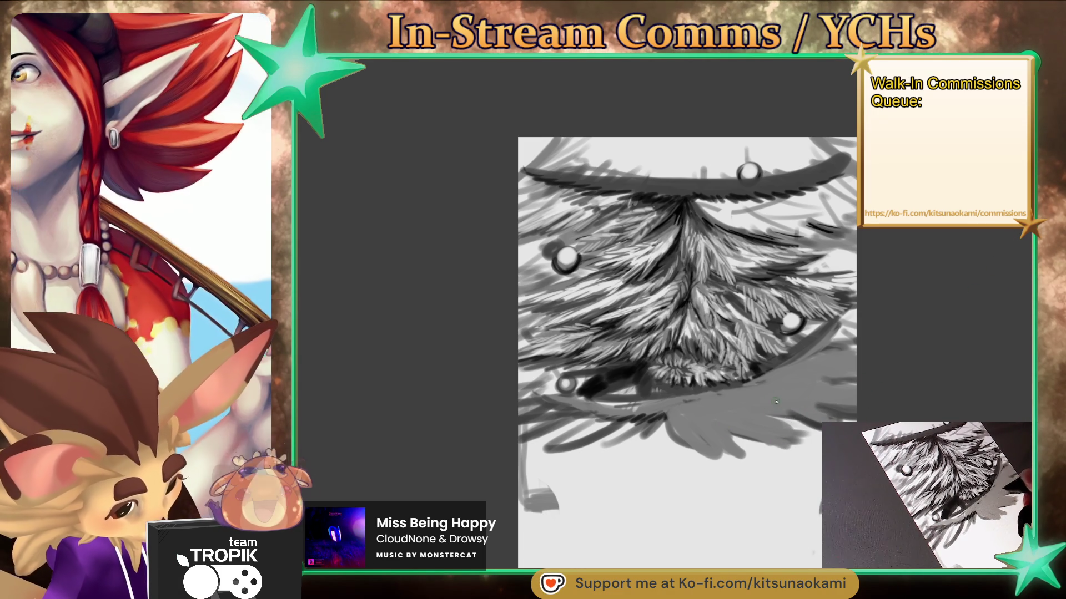
Brush short dark needle strokes along the tree's right and lower edges
{"action": "left_click_drag", "start_coordinate": [791, 407], "coordinate": [853, 402]}
{"action": "mouse_move", "coordinate": [806, 374]}
{"action": "left_mouse_down"}
{"action": "mouse_move", "coordinate": [856, 373]}
{"action": "mouse_move", "coordinate": [773, 389]}
{"action": "mouse_move", "coordinate": [781, 399]}
{"action": "mouse_move", "coordinate": [752, 438]}
{"action": "left_mouse_up"}
{"action": "left_click_drag", "start_coordinate": [799, 432], "coordinate": [762, 446]}
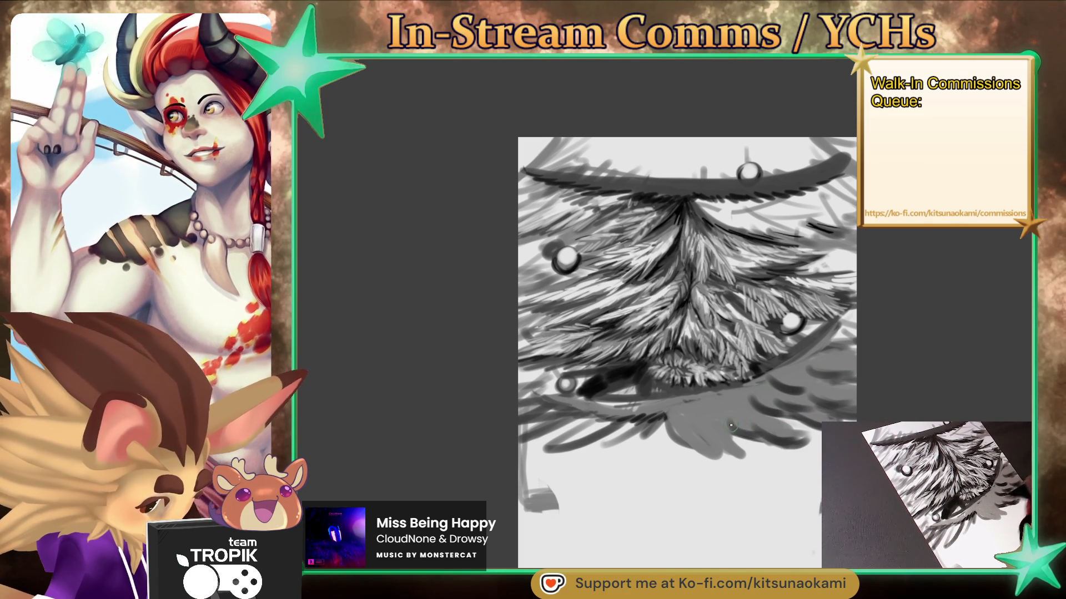
{"action": "mouse_move", "coordinate": [709, 416]}
{"action": "left_mouse_down"}
{"action": "mouse_move", "coordinate": [695, 442]}
{"action": "mouse_move", "coordinate": [724, 459]}
{"action": "mouse_move", "coordinate": [691, 447]}
{"action": "left_mouse_up"}
{"action": "left_click_drag", "start_coordinate": [705, 442], "coordinate": [688, 457]}
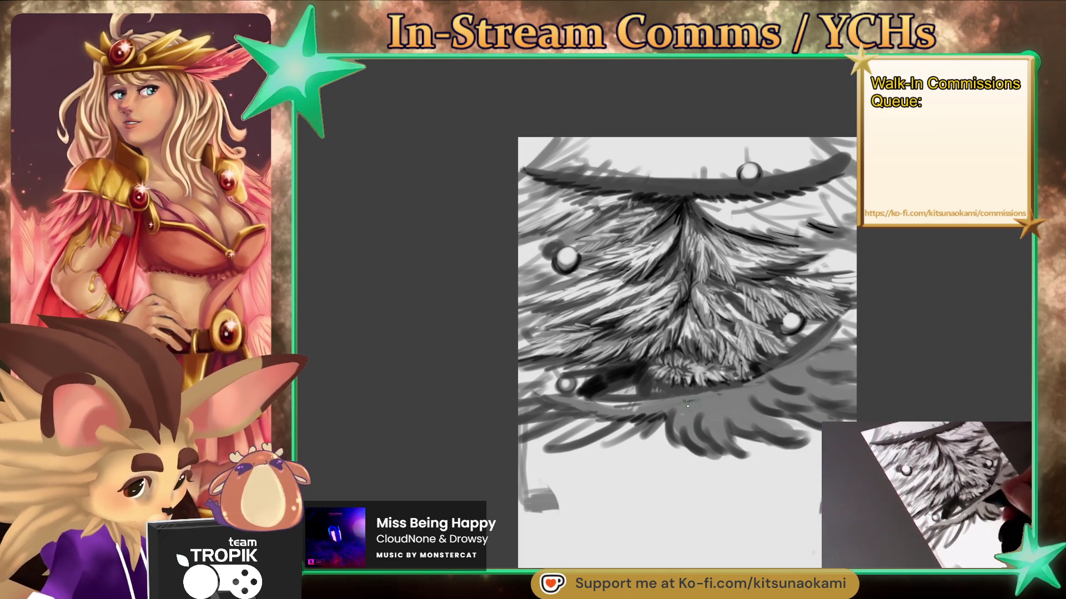
Sample the lower arc's grey and darken the garland arc and the area beside it
{"action": "mouse_move", "coordinate": [709, 406]}
{"action": "left_mouse_down"}
{"action": "mouse_move", "coordinate": [824, 353]}
{"action": "mouse_move", "coordinate": [735, 393]}
{"action": "left_mouse_up"}
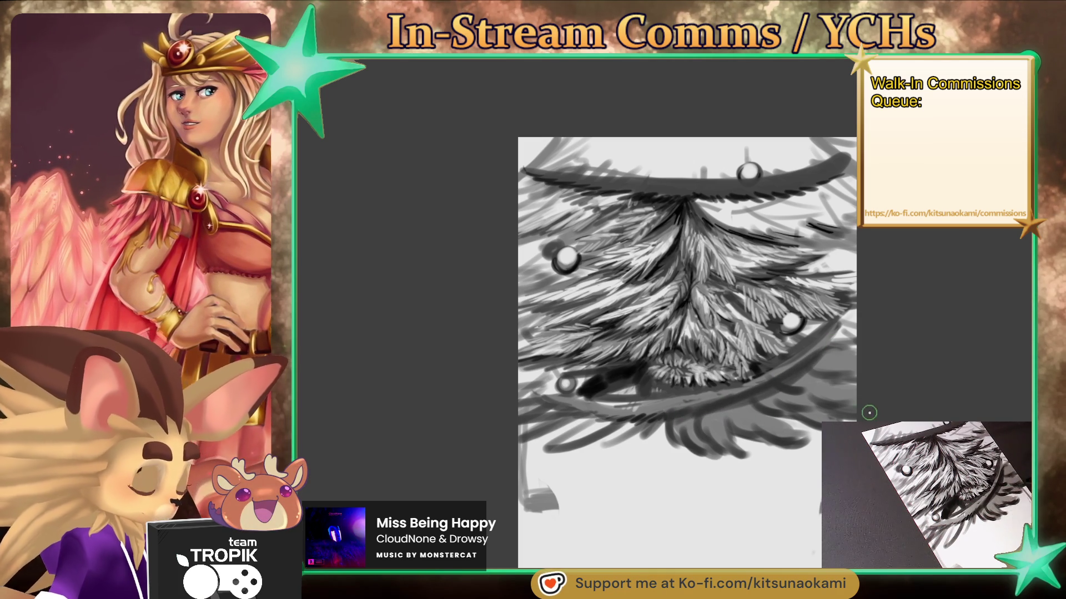
{"action": "left_click", "coordinate": [742, 403], "text": "ctrl"}
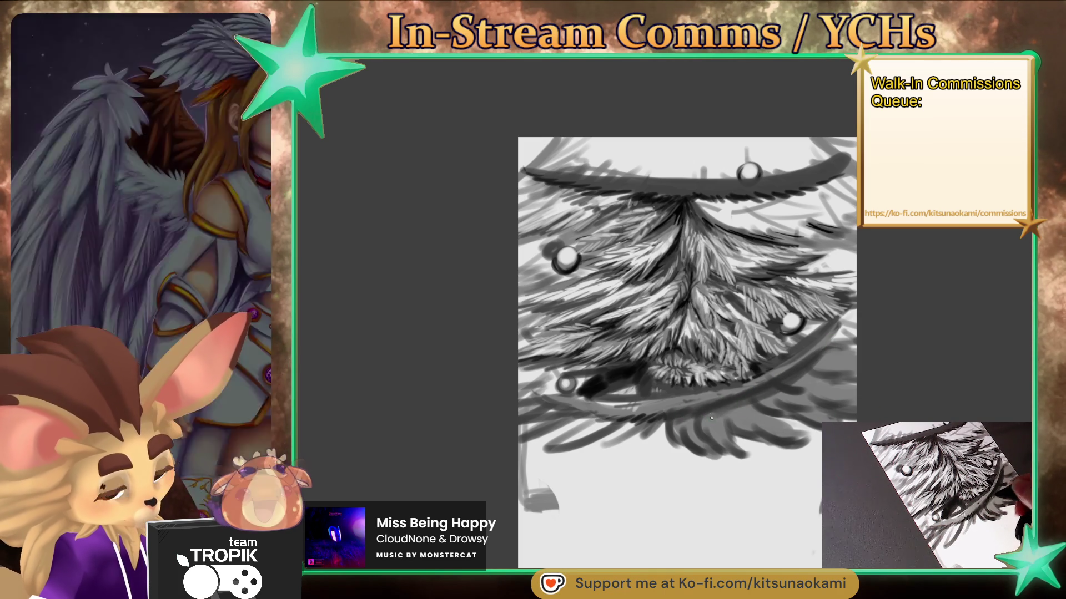
{"action": "mouse_move", "coordinate": [773, 408]}
{"action": "left_mouse_down"}
{"action": "mouse_move", "coordinate": [780, 392]}
{"action": "mouse_move", "coordinate": [826, 393]}
{"action": "mouse_move", "coordinate": [830, 360]}
{"action": "mouse_move", "coordinate": [841, 369]}
{"action": "left_mouse_up"}
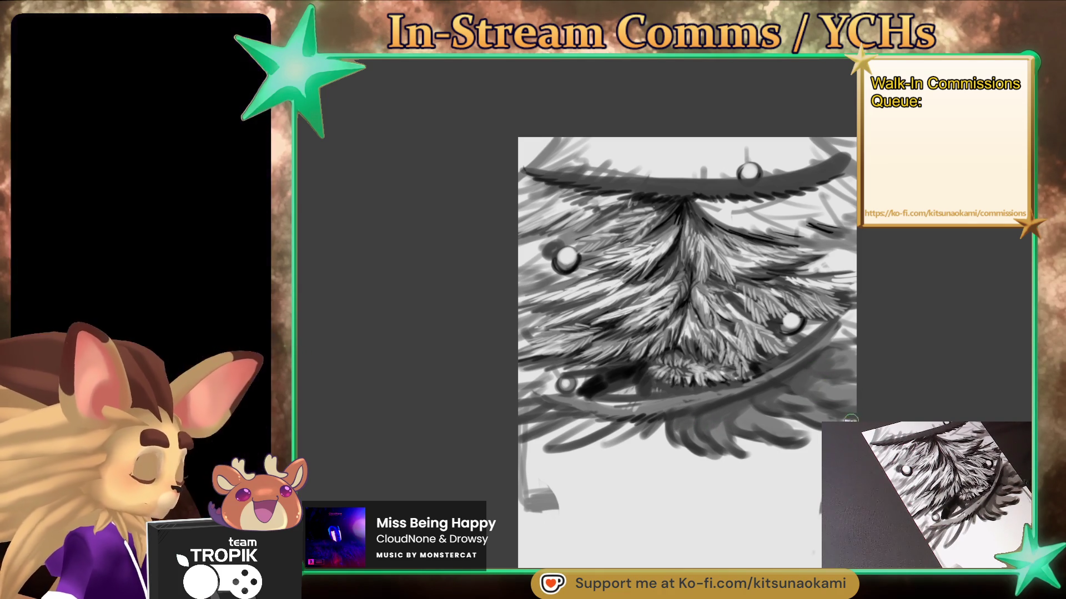
{"action": "left_click_drag", "start_coordinate": [815, 382], "coordinate": [855, 387]}
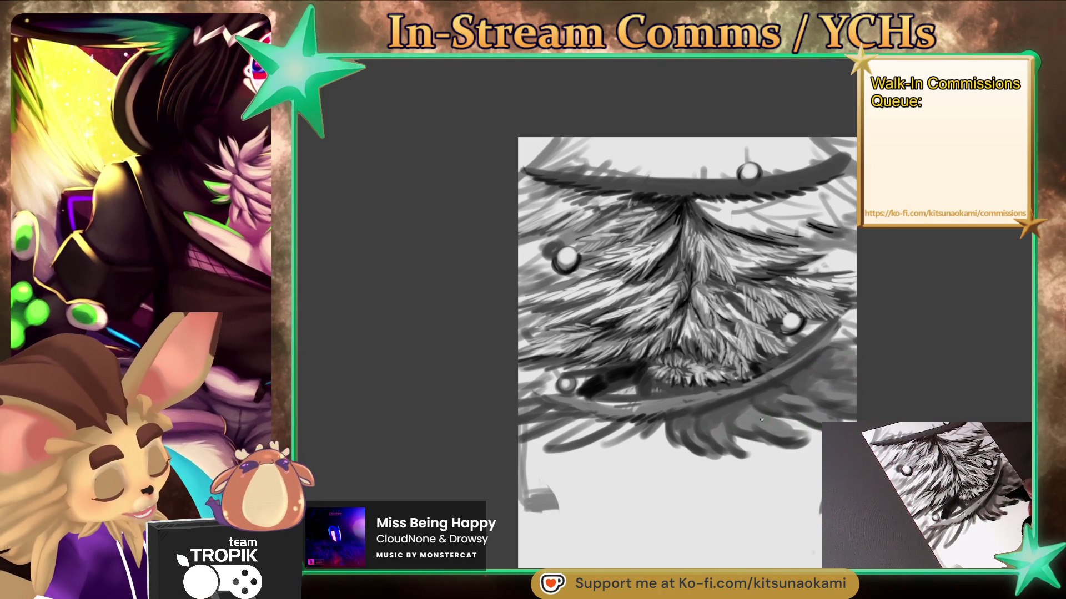
{"action": "left_click_drag", "start_coordinate": [768, 420], "coordinate": [765, 422]}
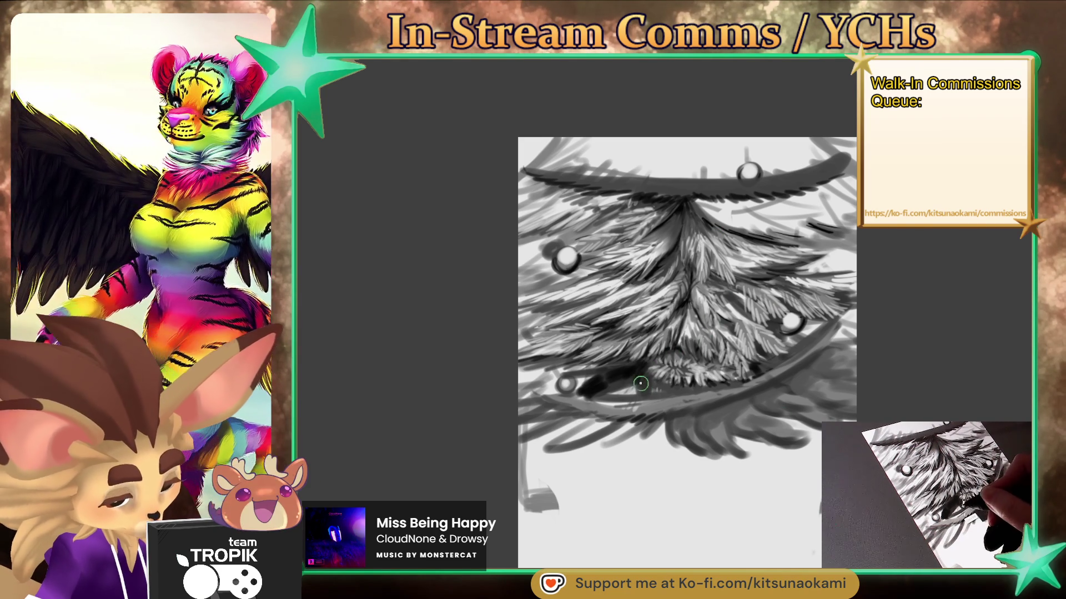
Extend the dark shading along the lower branch near the garland
{"action": "mouse_move", "coordinate": [633, 382]}
{"action": "left_mouse_down"}
{"action": "mouse_move", "coordinate": [660, 389]}
{"action": "mouse_move", "coordinate": [640, 378]}
{"action": "left_mouse_up"}
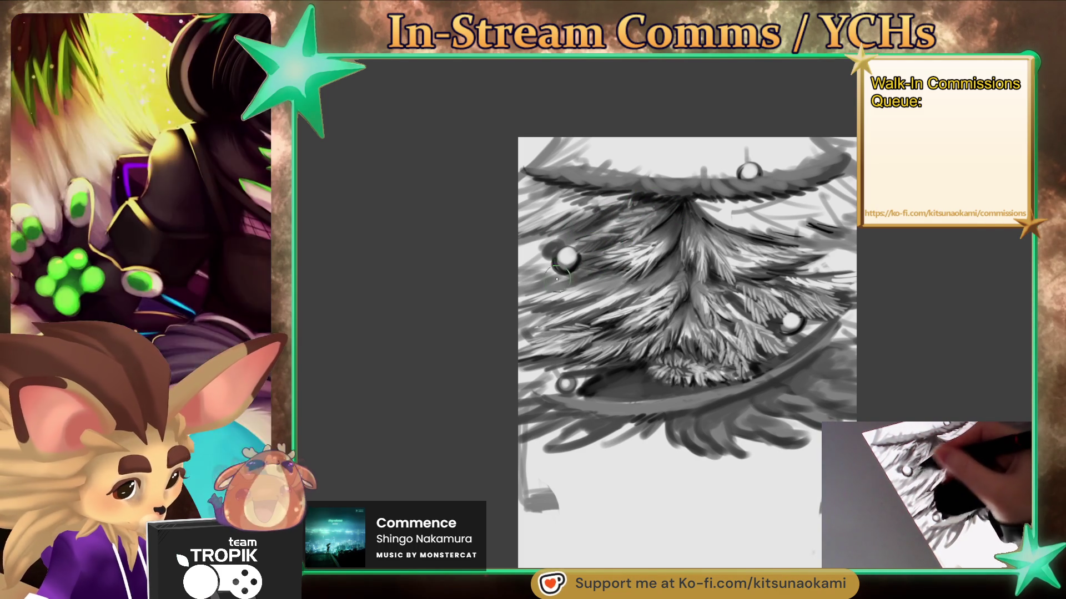
Darken the left tree area and hatch darker strokes into the upper branches
{"action": "left_click_drag", "start_coordinate": [602, 293], "coordinate": [553, 291]}
{"action": "mouse_move", "coordinate": [699, 206]}
{"action": "left_mouse_down"}
{"action": "mouse_move", "coordinate": [755, 206]}
{"action": "mouse_move", "coordinate": [750, 217]}
{"action": "mouse_move", "coordinate": [782, 205]}
{"action": "left_mouse_up"}
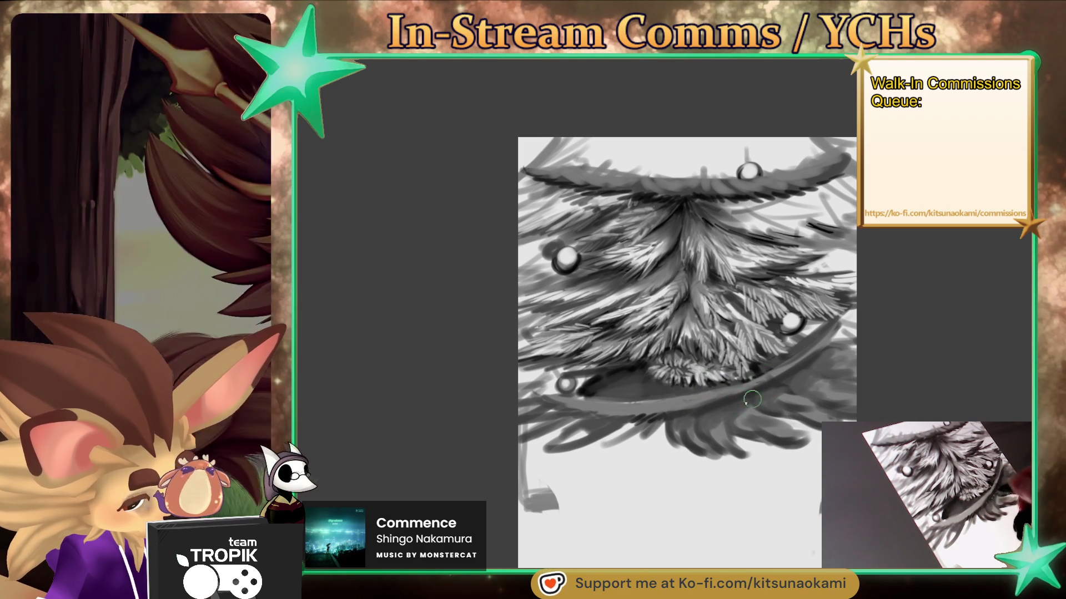
Enlarge the brush and shade beside the lower-left ornament
{"action": "key", "text": "bracketright"}
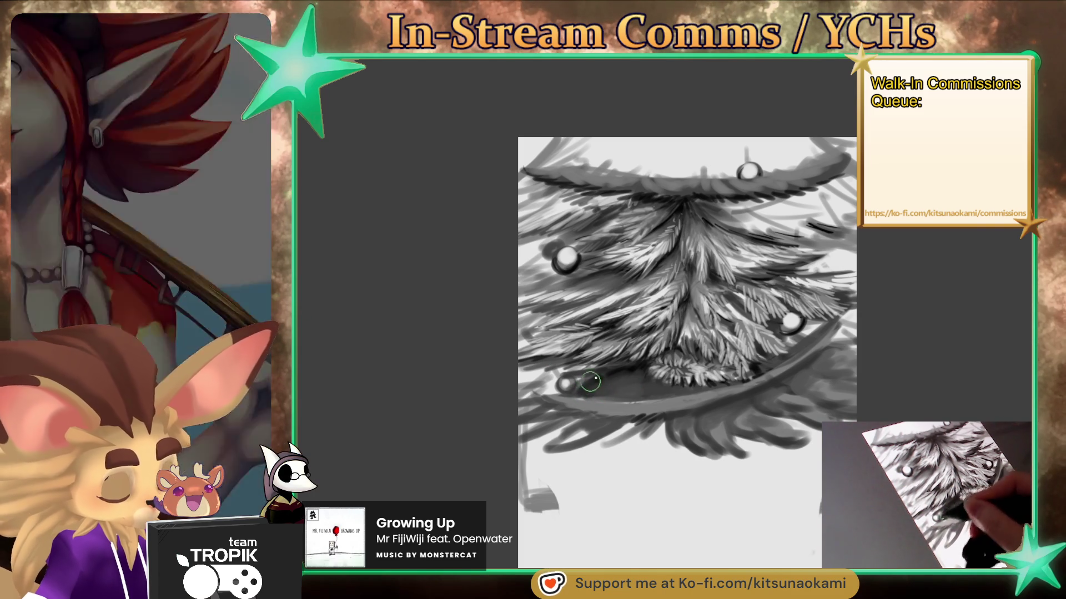
{"action": "mouse_move", "coordinate": [559, 381]}
{"action": "left_mouse_down"}
{"action": "mouse_move", "coordinate": [570, 370]}
{"action": "mouse_move", "coordinate": [547, 371]}
{"action": "mouse_move", "coordinate": [602, 389]}
{"action": "mouse_move", "coordinate": [634, 367]}
{"action": "left_mouse_up"}
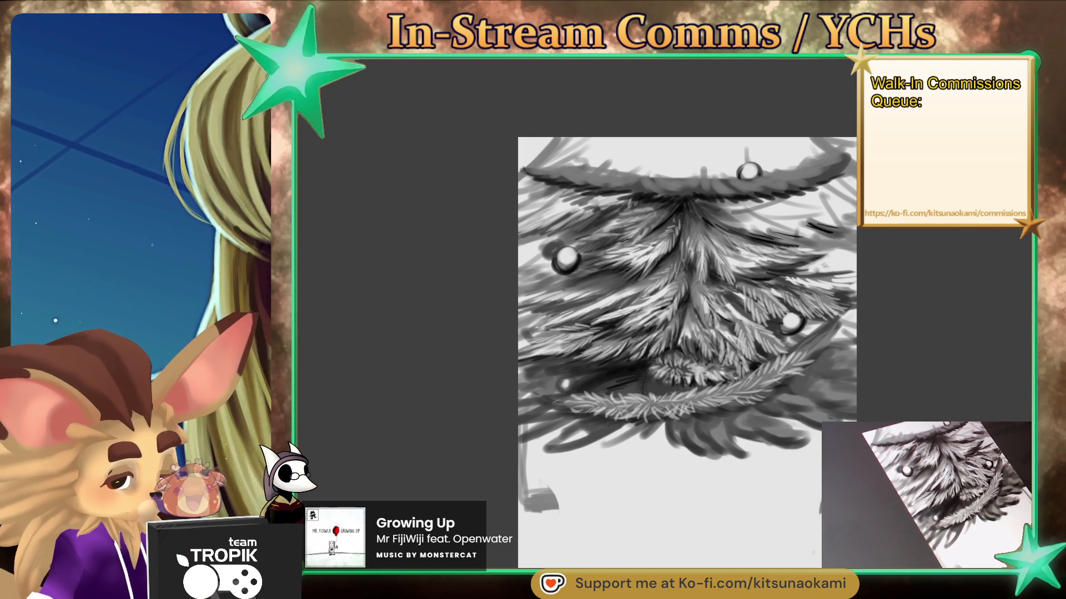
Sketch the stand's base line, dark ground line and vertical side edges beneath the tree
{"action": "left_click_drag", "start_coordinate": [523, 503], "coordinate": [604, 499]}
{"action": "left_click_drag", "start_coordinate": [609, 438], "coordinate": [610, 494]}
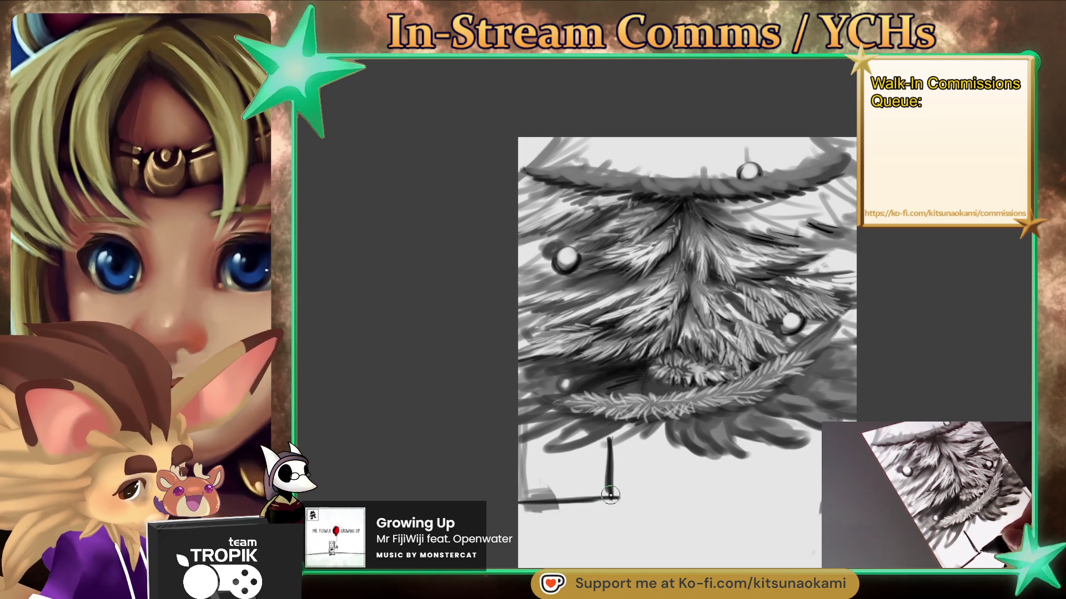
{"action": "left_click_drag", "start_coordinate": [629, 416], "coordinate": [638, 498]}
{"action": "mouse_move", "coordinate": [745, 441]}
{"action": "left_mouse_down"}
{"action": "mouse_move", "coordinate": [748, 494]}
{"action": "mouse_move", "coordinate": [822, 499]}
{"action": "left_mouse_up"}
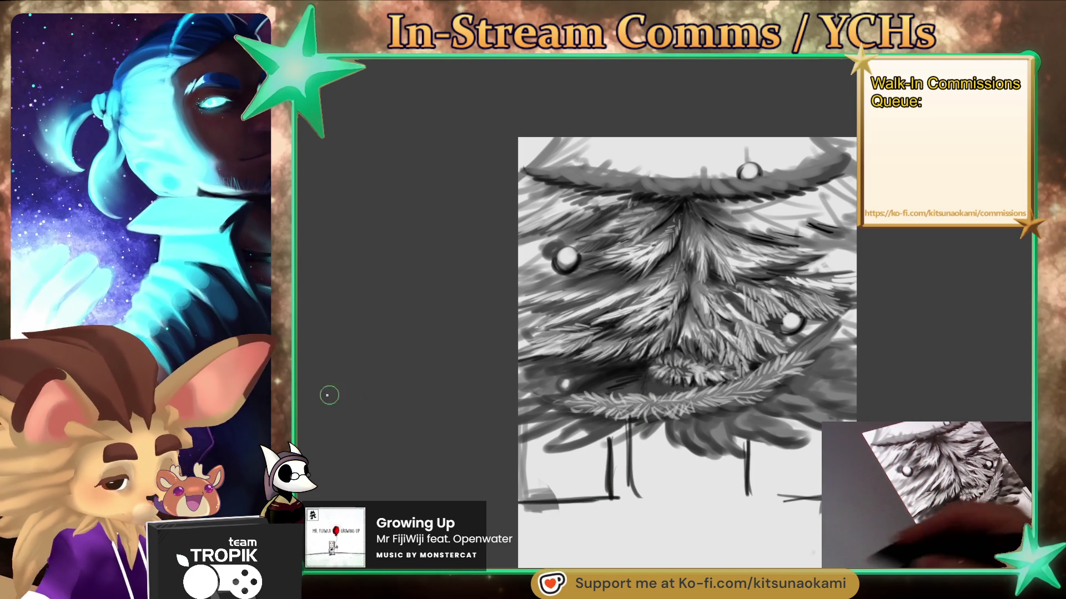
{"action": "mouse_move", "coordinate": [760, 492]}
{"action": "left_mouse_down"}
{"action": "mouse_move", "coordinate": [822, 500]}
{"action": "mouse_move", "coordinate": [805, 498]}
{"action": "left_mouse_up"}
{"action": "mouse_move", "coordinate": [617, 488]}
{"action": "left_mouse_down"}
{"action": "mouse_move", "coordinate": [536, 500]}
{"action": "mouse_move", "coordinate": [607, 492]}
{"action": "mouse_move", "coordinate": [592, 436]}
{"action": "mouse_move", "coordinate": [610, 469]}
{"action": "left_mouse_up"}
Darken the stand's legs and top edge, and lightly shade around its top and left side
{"action": "mouse_move", "coordinate": [638, 427]}
{"action": "left_mouse_down"}
{"action": "mouse_move", "coordinate": [719, 492]}
{"action": "mouse_move", "coordinate": [741, 491]}
{"action": "left_mouse_up"}
{"action": "mouse_move", "coordinate": [743, 433]}
{"action": "left_mouse_down"}
{"action": "mouse_move", "coordinate": [744, 499]}
{"action": "mouse_move", "coordinate": [633, 484]}
{"action": "mouse_move", "coordinate": [821, 492]}
{"action": "left_mouse_up"}
{"action": "left_click_drag", "start_coordinate": [755, 488], "coordinate": [818, 491]}
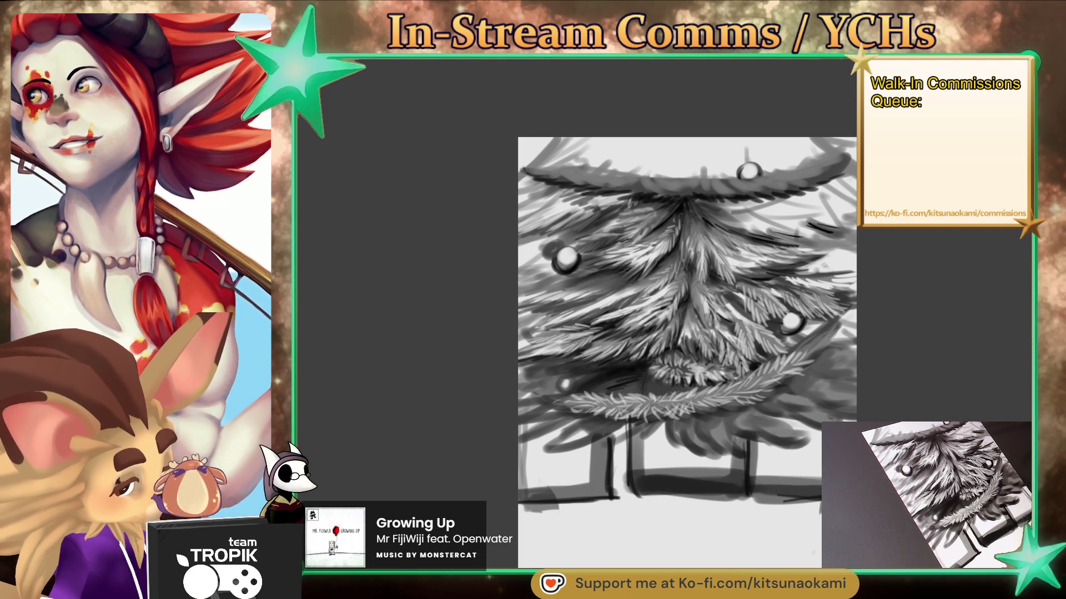
{"action": "left_click_drag", "start_coordinate": [761, 439], "coordinate": [746, 497]}
{"action": "mouse_move", "coordinate": [609, 428]}
{"action": "left_mouse_down"}
{"action": "mouse_move", "coordinate": [606, 493]}
{"action": "mouse_move", "coordinate": [644, 416]}
{"action": "left_mouse_up"}
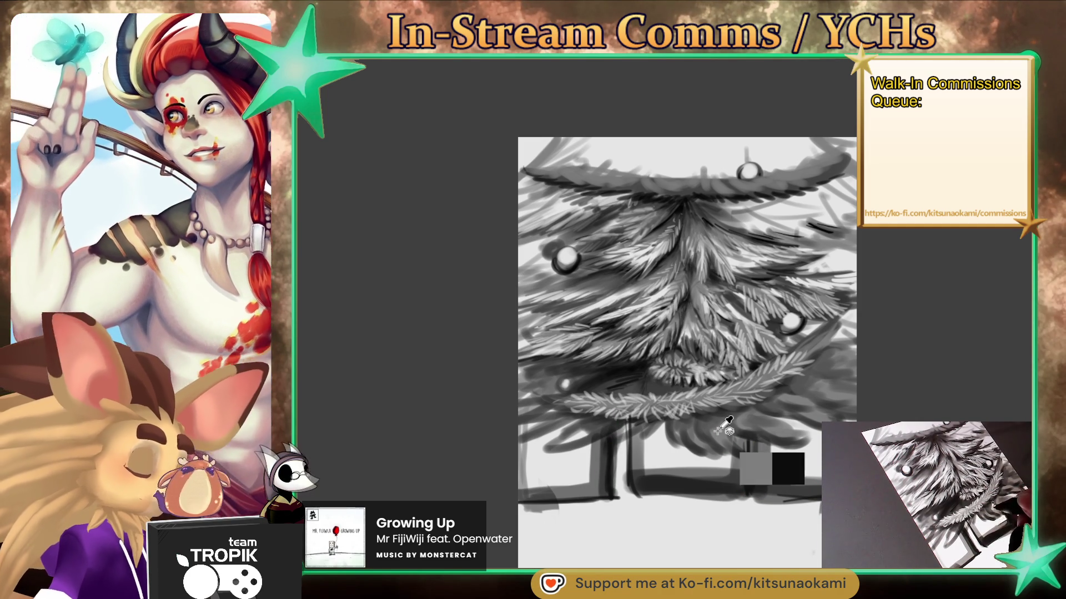
{"action": "left_click_drag", "start_coordinate": [555, 436], "coordinate": [541, 452]}
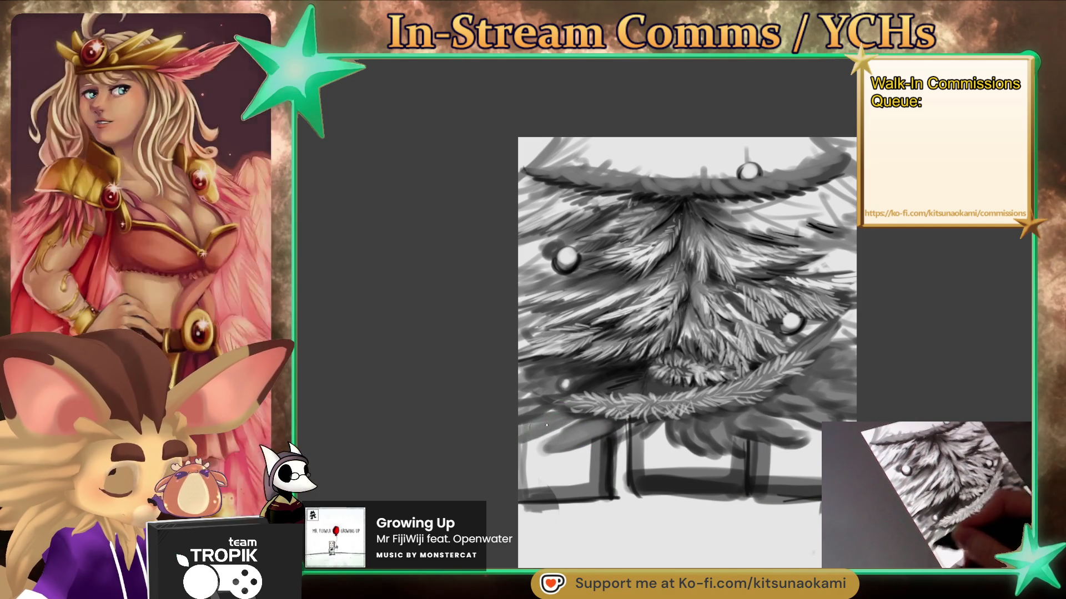
{"action": "mouse_move", "coordinate": [652, 441]}
{"action": "left_mouse_down"}
{"action": "mouse_move", "coordinate": [662, 424]}
{"action": "mouse_move", "coordinate": [661, 447]}
{"action": "mouse_move", "coordinate": [583, 458]}
{"action": "left_mouse_up"}
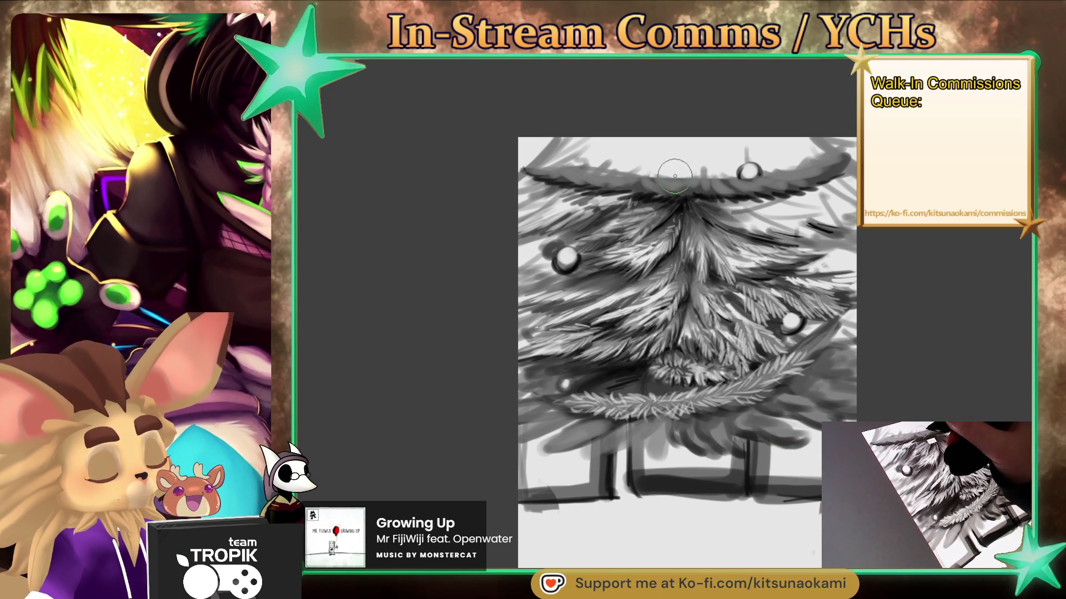
Paint dark and grey strokes across the tree top and highlight the left ornament
{"action": "mouse_move", "coordinate": [674, 139]}
{"action": "left_mouse_down"}
{"action": "mouse_move", "coordinate": [646, 161]}
{"action": "mouse_move", "coordinate": [650, 144]}
{"action": "mouse_move", "coordinate": [572, 161]}
{"action": "left_mouse_up"}
{"action": "mouse_move", "coordinate": [655, 167]}
{"action": "left_mouse_down"}
{"action": "mouse_move", "coordinate": [694, 124]}
{"action": "mouse_move", "coordinate": [715, 124]}
{"action": "mouse_move", "coordinate": [766, 174]}
{"action": "mouse_move", "coordinate": [758, 131]}
{"action": "mouse_move", "coordinate": [788, 147]}
{"action": "mouse_move", "coordinate": [781, 165]}
{"action": "mouse_move", "coordinate": [749, 175]}
{"action": "mouse_move", "coordinate": [758, 195]}
{"action": "left_mouse_up"}
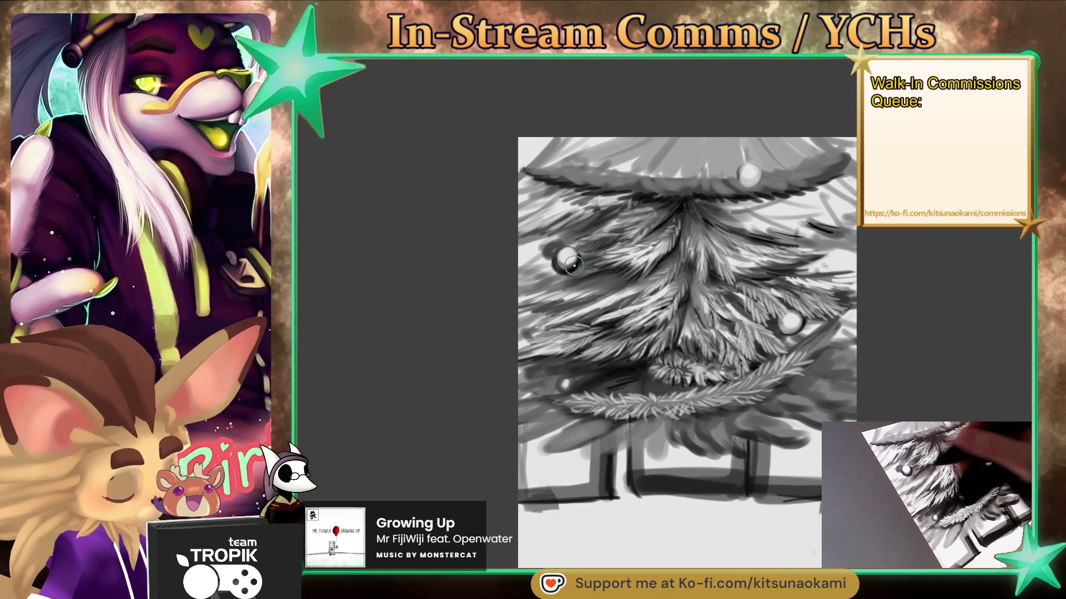
{"action": "left_click_drag", "start_coordinate": [571, 259], "coordinate": [565, 260]}
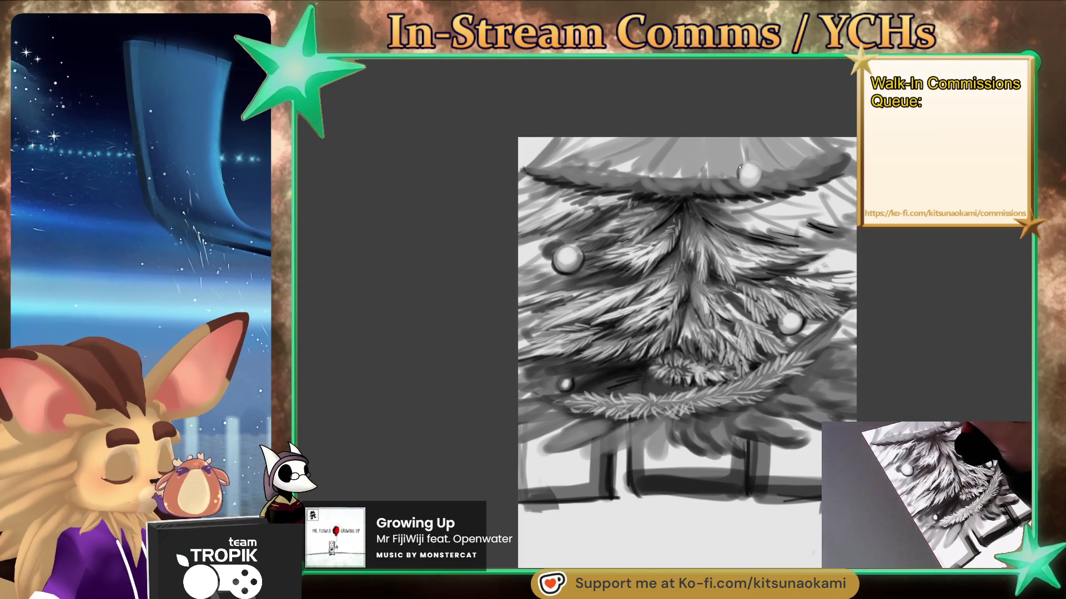
{"action": "key", "text": "ctrl"}
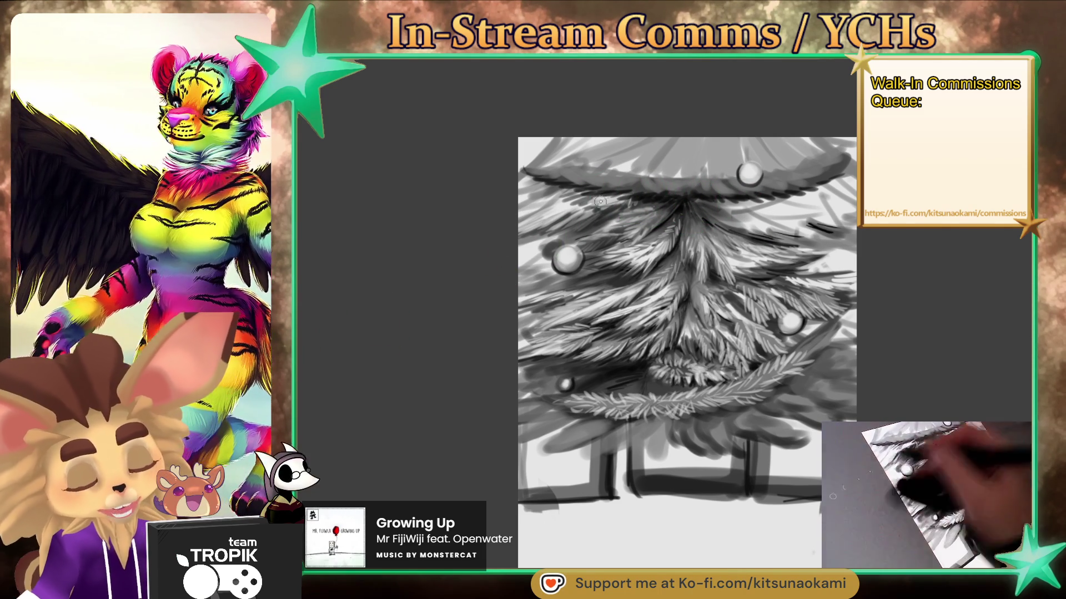
Shade faintly under the top branches, lighten the garland, and lighten the stand's dark leg and base line
{"action": "mouse_move", "coordinate": [581, 201]}
{"action": "left_mouse_down"}
{"action": "mouse_move", "coordinate": [514, 183]}
{"action": "mouse_move", "coordinate": [762, 204]}
{"action": "left_mouse_up"}
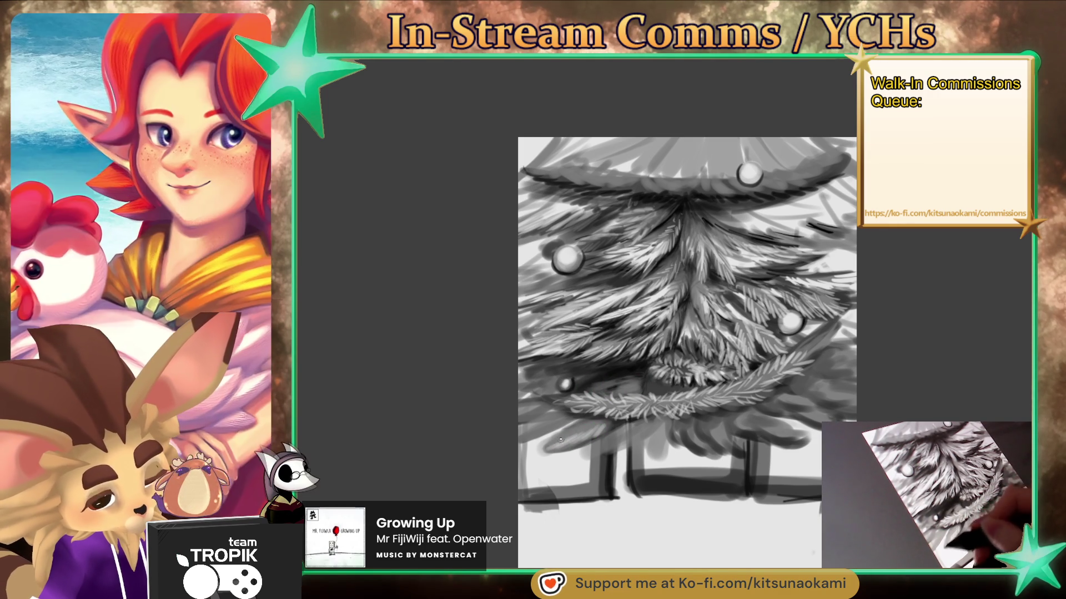
{"action": "mouse_move", "coordinate": [615, 405]}
{"action": "left_mouse_down"}
{"action": "mouse_move", "coordinate": [689, 402]}
{"action": "mouse_move", "coordinate": [832, 333]}
{"action": "mouse_move", "coordinate": [738, 389]}
{"action": "mouse_move", "coordinate": [756, 387]}
{"action": "mouse_move", "coordinate": [590, 410]}
{"action": "left_mouse_up"}
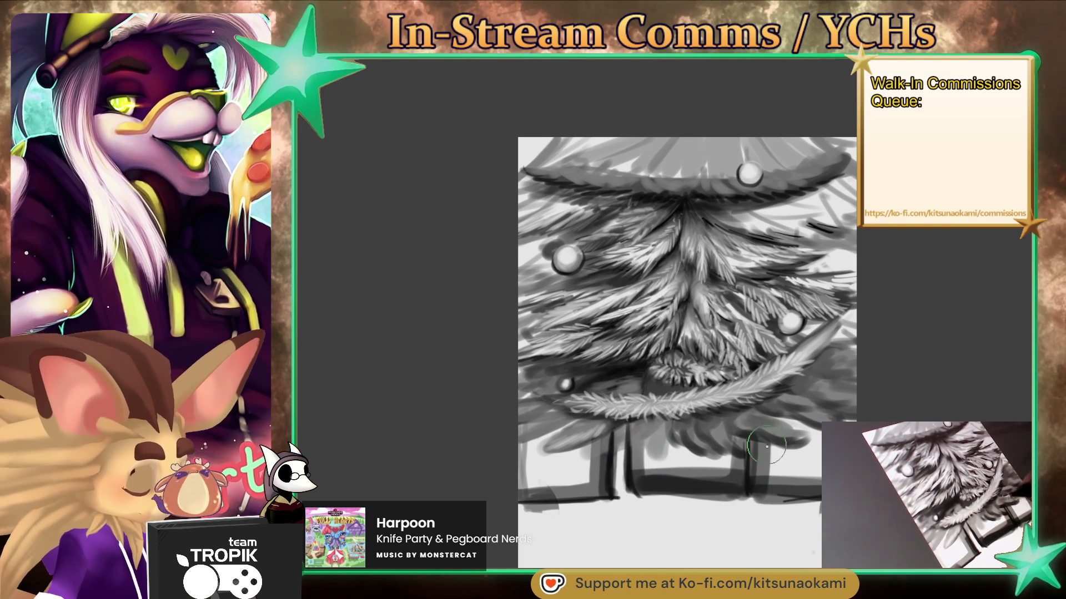
{"action": "mouse_move", "coordinate": [751, 487]}
{"action": "left_mouse_down"}
{"action": "mouse_move", "coordinate": [750, 453]}
{"action": "mouse_move", "coordinate": [756, 475]}
{"action": "left_mouse_up"}
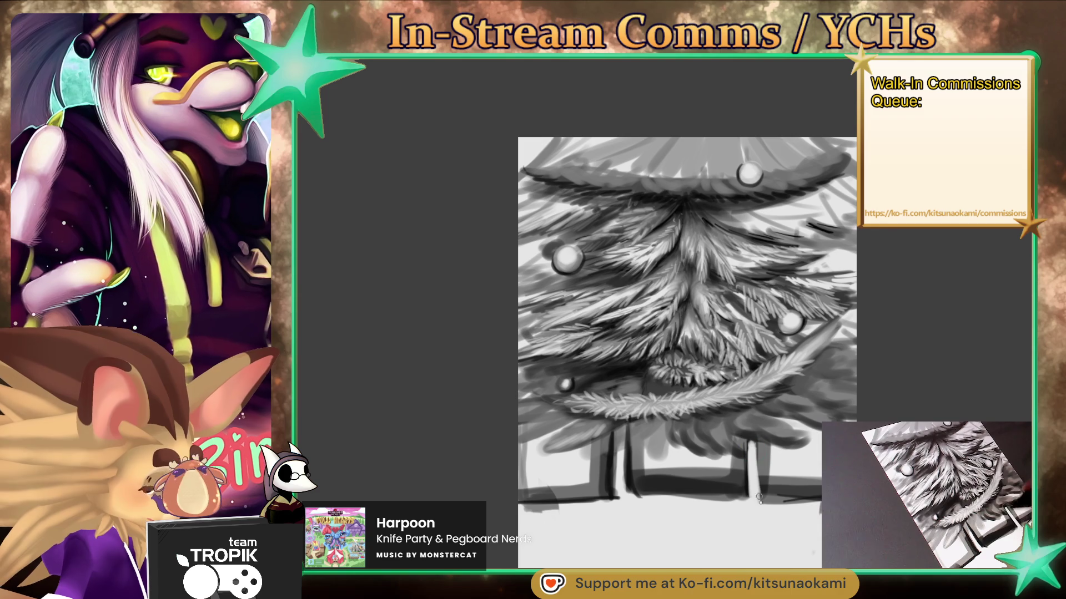
{"action": "left_click_drag", "start_coordinate": [816, 504], "coordinate": [538, 508]}
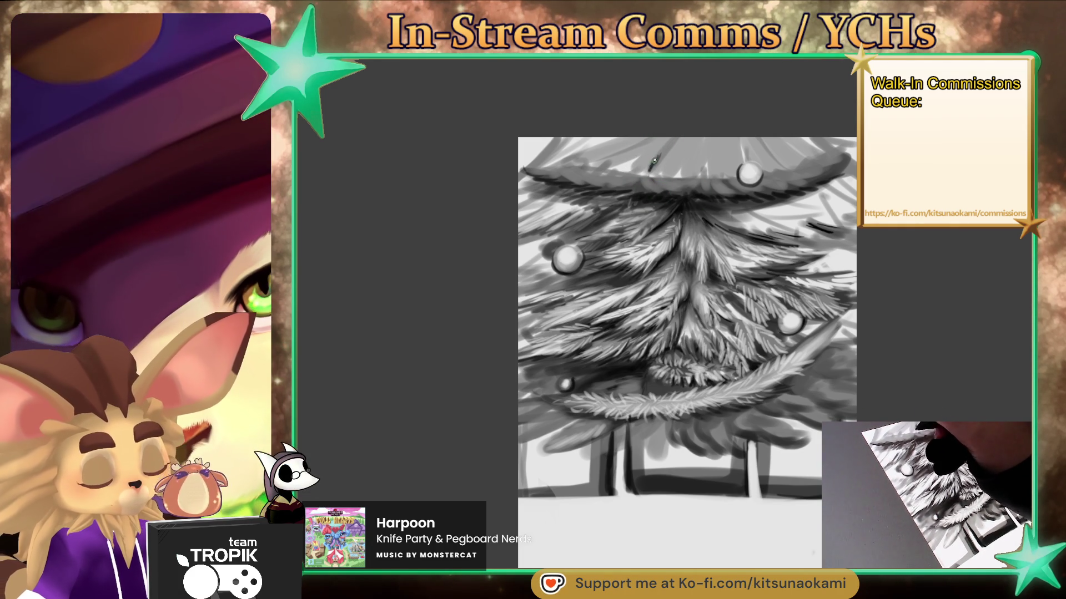
Paint dark needle strokes at the tree top's centre and right edge, plus light highlights
{"action": "mouse_move", "coordinate": [639, 171]}
{"action": "left_mouse_down"}
{"action": "mouse_move", "coordinate": [624, 172]}
{"action": "mouse_move", "coordinate": [669, 153]}
{"action": "left_mouse_up"}
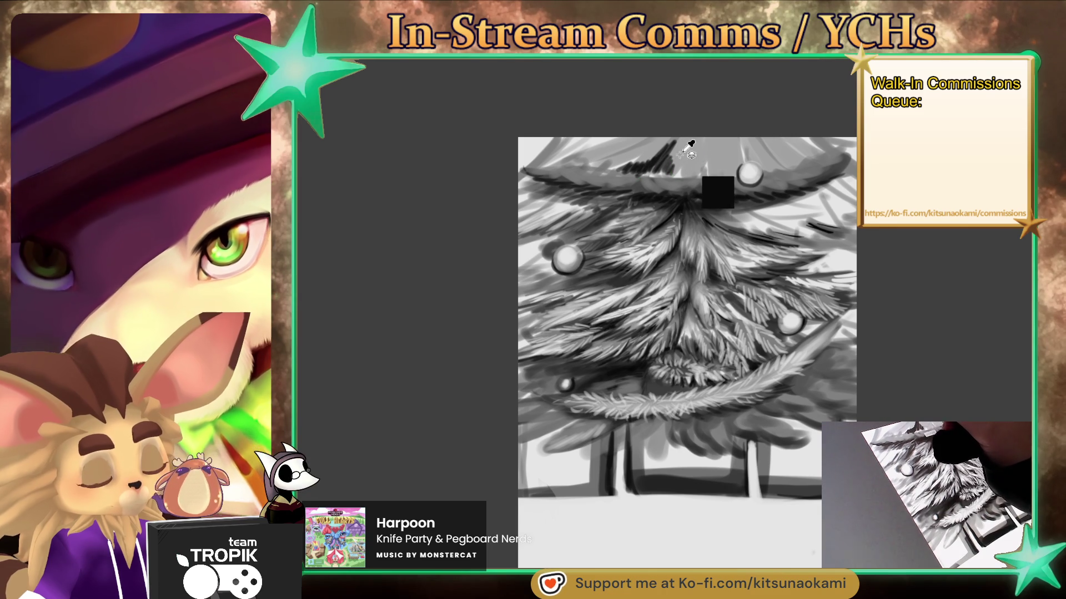
{"action": "left_click", "coordinate": [678, 188], "text": "alt"}
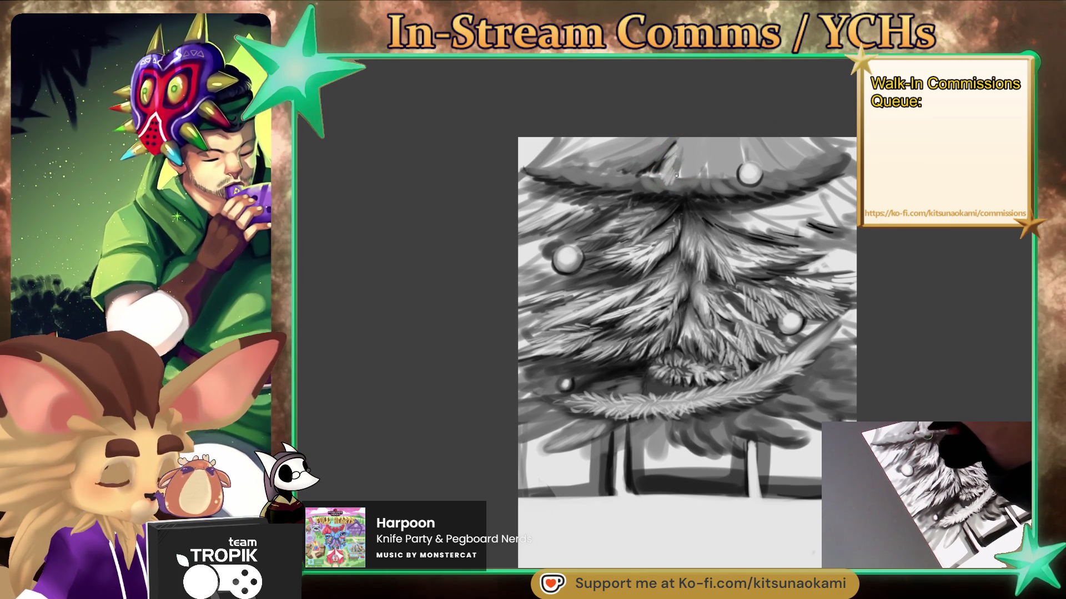
{"action": "mouse_move", "coordinate": [699, 173]}
{"action": "left_mouse_down"}
{"action": "mouse_move", "coordinate": [697, 143]}
{"action": "mouse_move", "coordinate": [666, 135]}
{"action": "mouse_move", "coordinate": [650, 148]}
{"action": "left_mouse_up"}
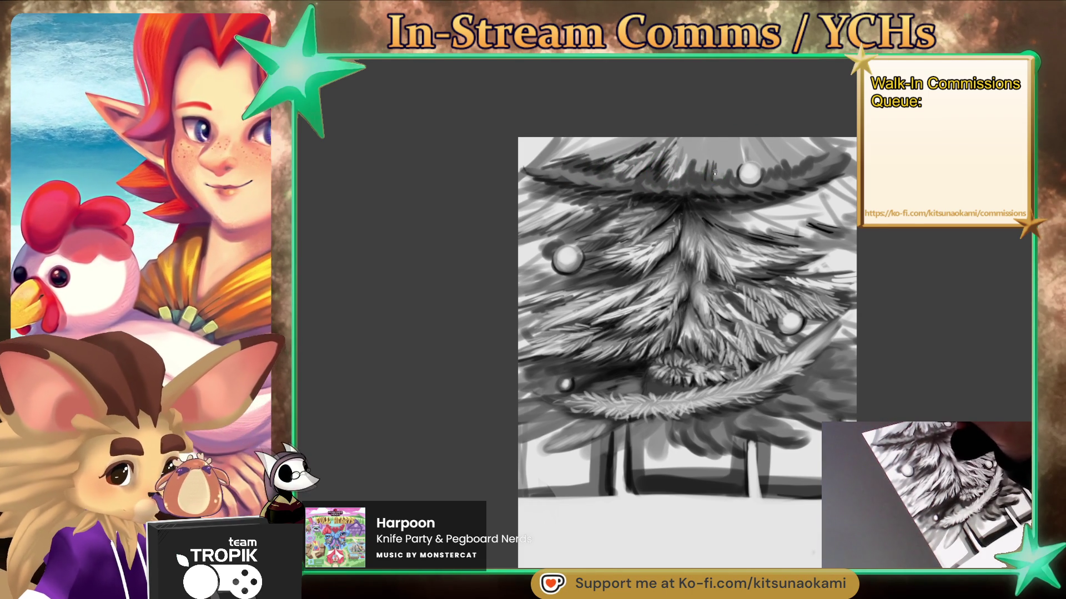
{"action": "mouse_move", "coordinate": [715, 167]}
{"action": "left_mouse_down"}
{"action": "mouse_move", "coordinate": [705, 149]}
{"action": "mouse_move", "coordinate": [714, 170]}
{"action": "mouse_move", "coordinate": [738, 166]}
{"action": "left_mouse_up"}
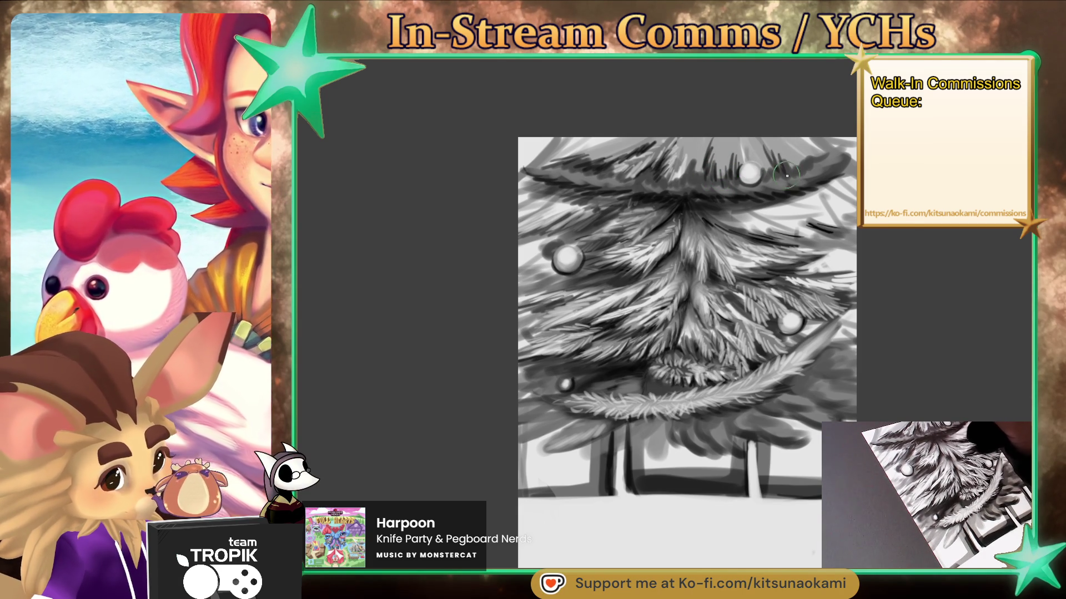
{"action": "left_click_drag", "start_coordinate": [794, 160], "coordinate": [821, 164]}
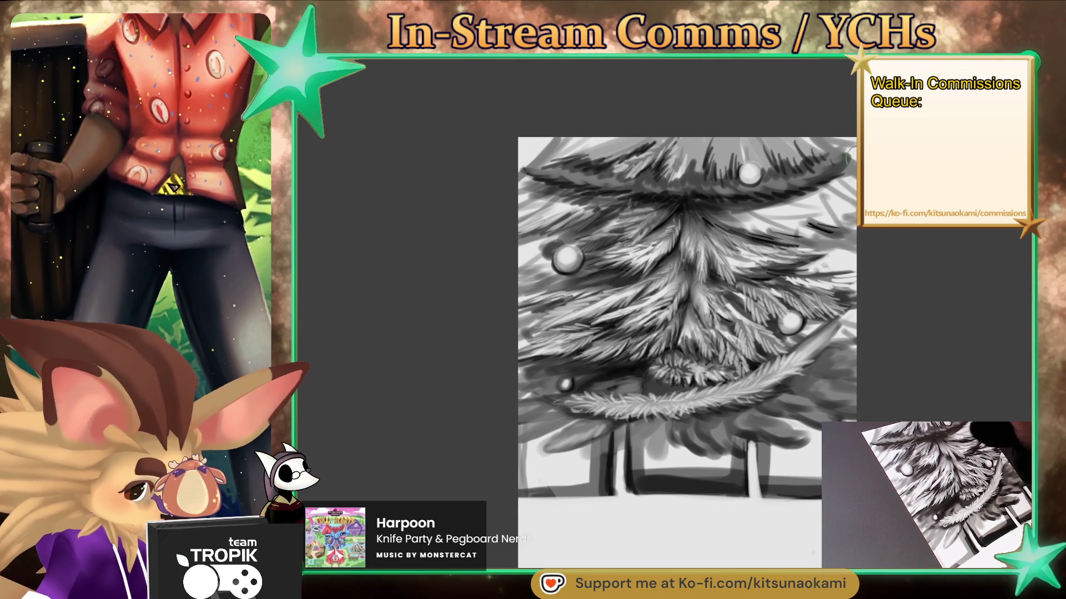
{"action": "left_click_drag", "start_coordinate": [697, 158], "coordinate": [687, 169]}
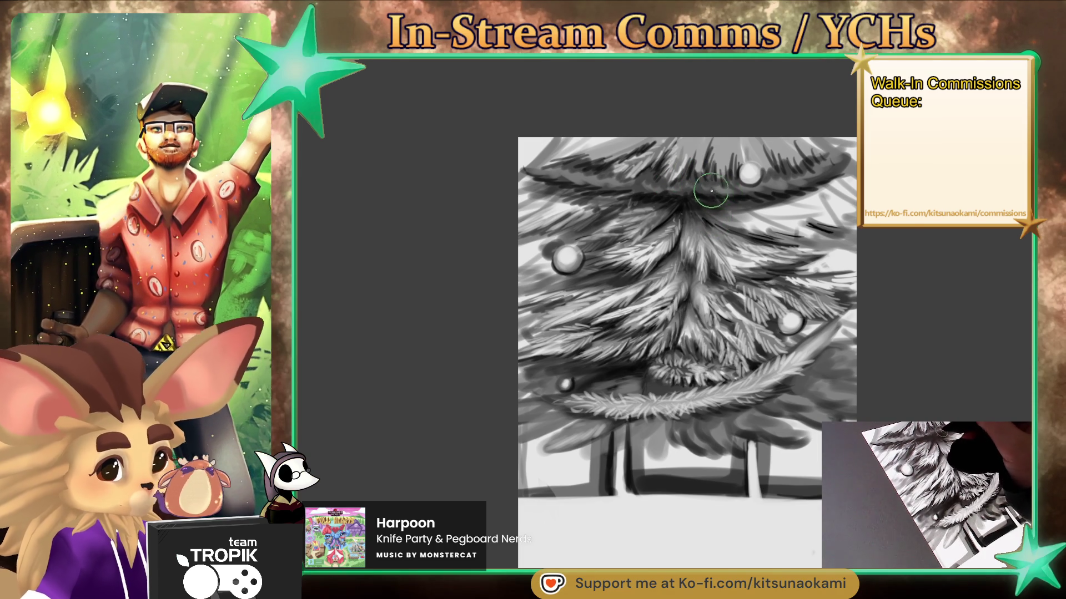
{"action": "left_click_drag", "start_coordinate": [690, 198], "coordinate": [715, 203]}
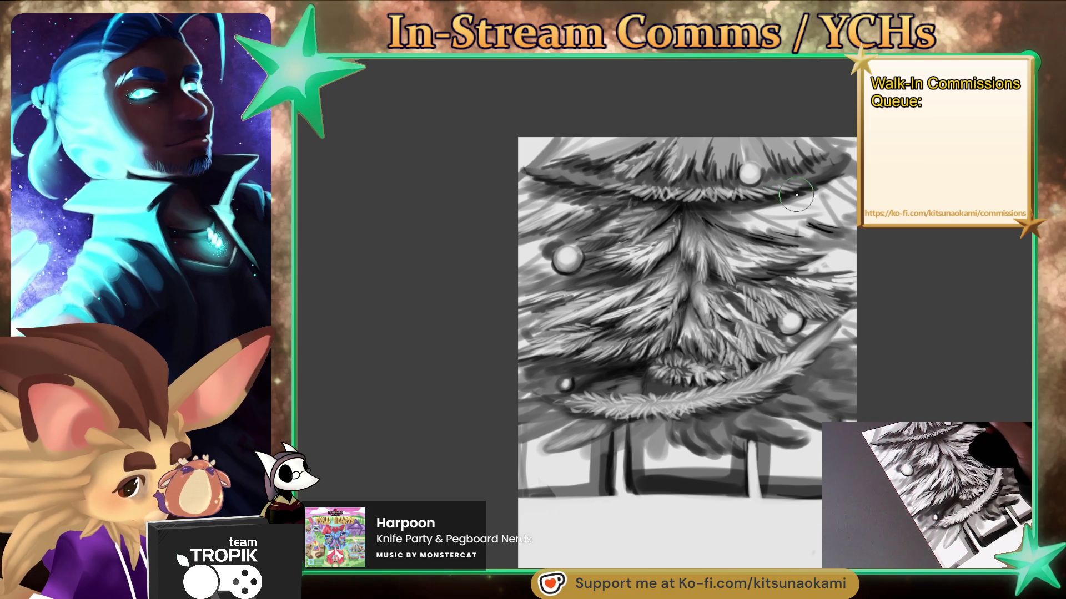
{"action": "mouse_move", "coordinate": [721, 211]}
{"action": "left_mouse_down"}
{"action": "mouse_move", "coordinate": [777, 208]}
{"action": "mouse_move", "coordinate": [788, 230]}
{"action": "mouse_move", "coordinate": [756, 210]}
{"action": "mouse_move", "coordinate": [816, 219]}
{"action": "mouse_move", "coordinate": [783, 244]}
{"action": "left_mouse_up"}
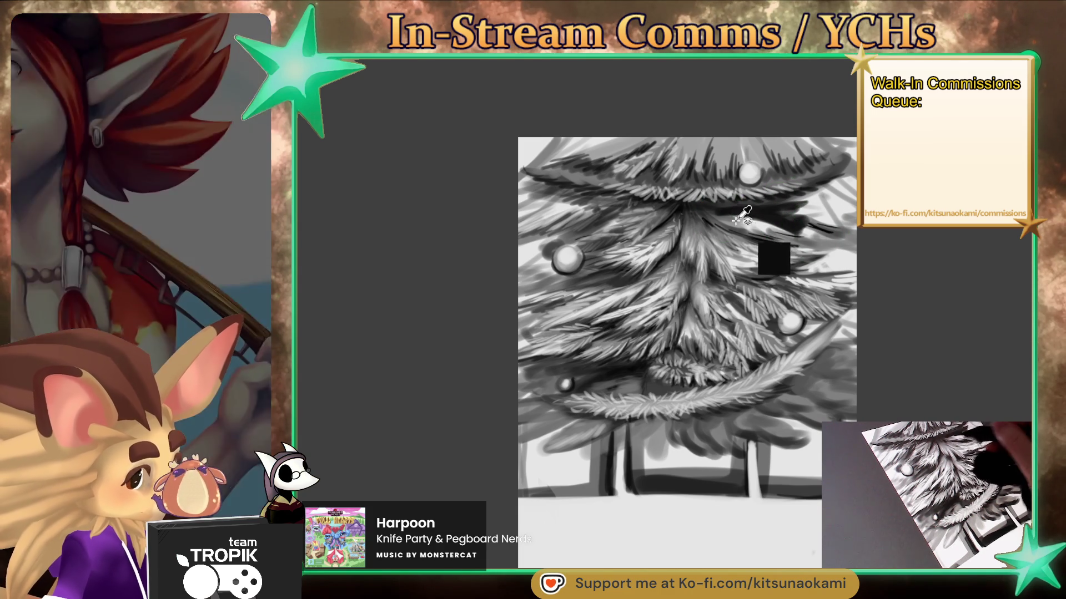
Cover the dark upper-right marks with lighter grey and darken the lower-right branches with grey strokes
{"action": "mouse_move", "coordinate": [731, 212]}
{"action": "left_mouse_down"}
{"action": "mouse_move", "coordinate": [766, 218]}
{"action": "mouse_move", "coordinate": [740, 221]}
{"action": "mouse_move", "coordinate": [765, 240]}
{"action": "mouse_move", "coordinate": [722, 216]}
{"action": "mouse_move", "coordinate": [825, 233]}
{"action": "mouse_move", "coordinate": [841, 189]}
{"action": "left_mouse_up"}
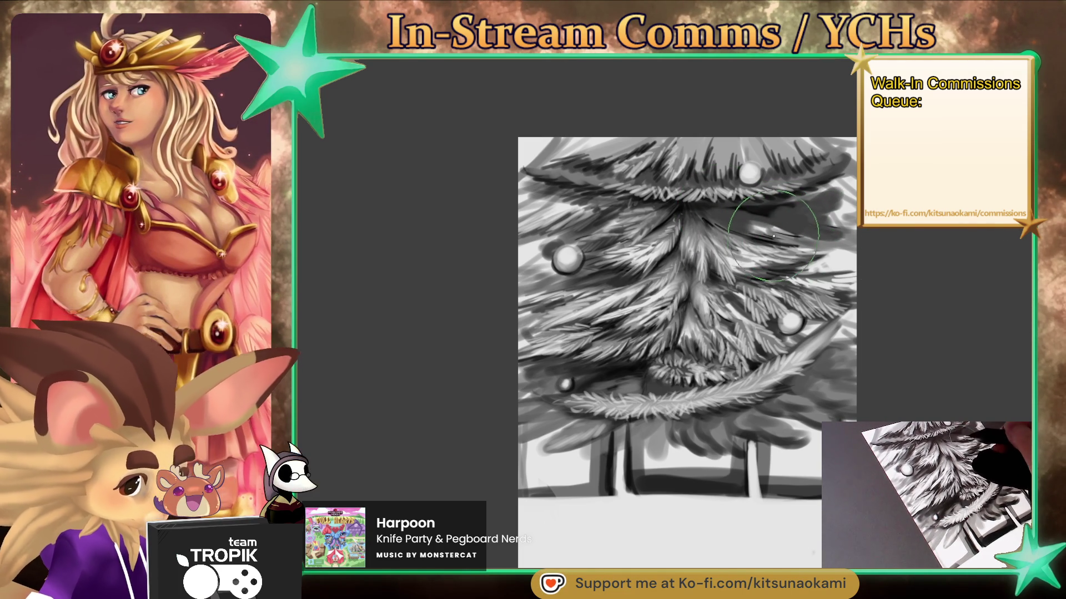
{"action": "mouse_move", "coordinate": [738, 222]}
{"action": "left_mouse_down"}
{"action": "mouse_move", "coordinate": [799, 211]}
{"action": "mouse_move", "coordinate": [774, 220]}
{"action": "mouse_move", "coordinate": [818, 228]}
{"action": "mouse_move", "coordinate": [838, 193]}
{"action": "left_mouse_up"}
{"action": "mouse_move", "coordinate": [847, 355]}
{"action": "left_mouse_down"}
{"action": "mouse_move", "coordinate": [805, 408]}
{"action": "mouse_move", "coordinate": [777, 403]}
{"action": "left_mouse_up"}
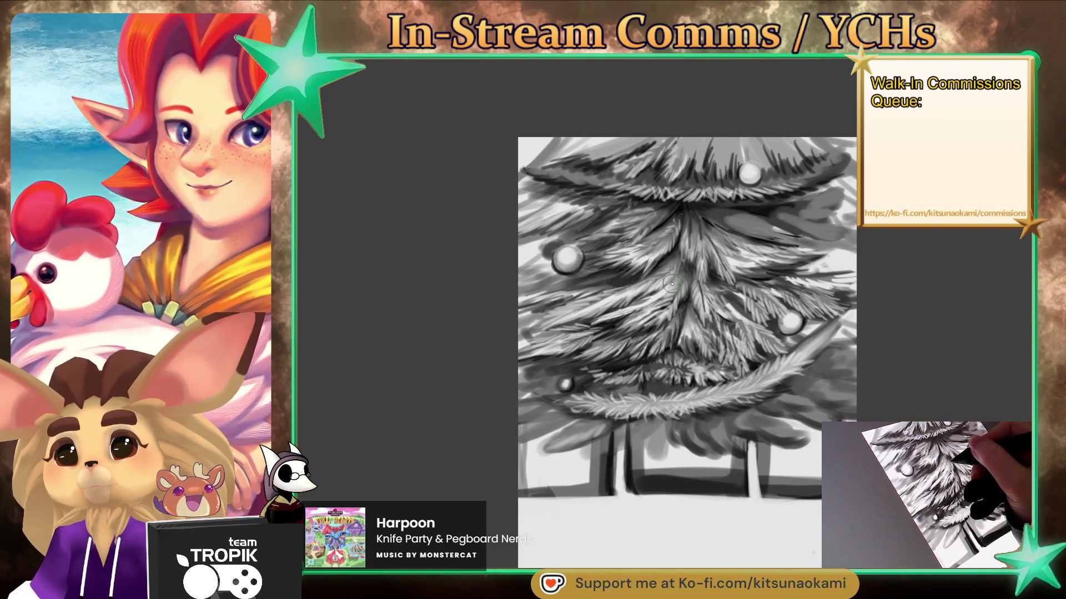
{"action": "key", "text": "ctrl+0"}
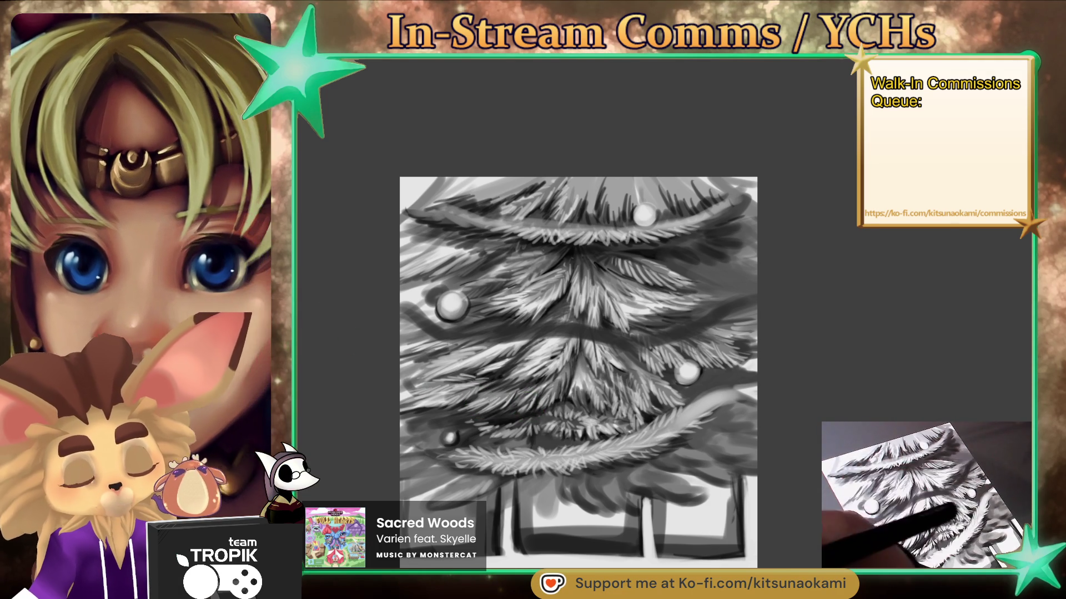
Turn on the green guide lines with Ctrl+; to quarter the canvas
{"action": "key", "text": "ctrl+semicolon"}
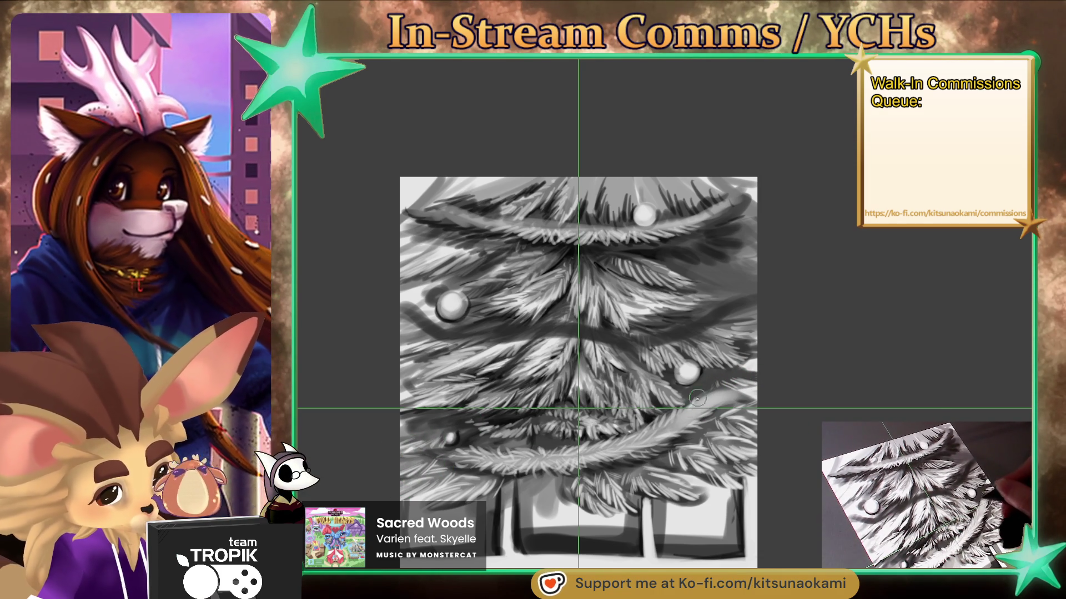
Paint thin light fur-like needle strands across the middle-left and middle-right branches
{"action": "left_click_drag", "start_coordinate": [534, 327], "coordinate": [481, 336]}
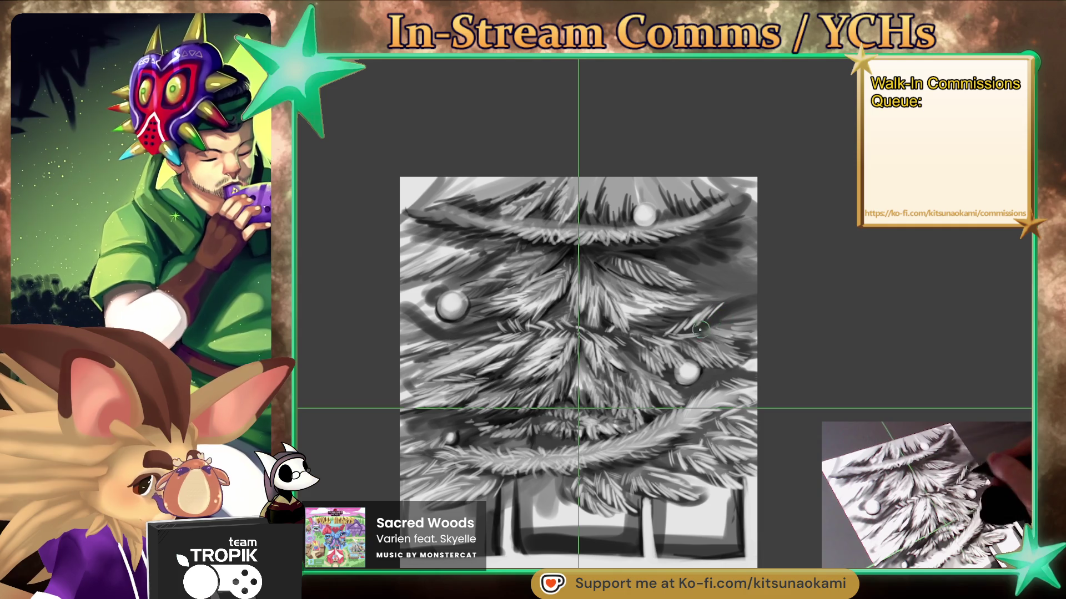
{"action": "left_click_drag", "start_coordinate": [703, 327], "coordinate": [724, 317]}
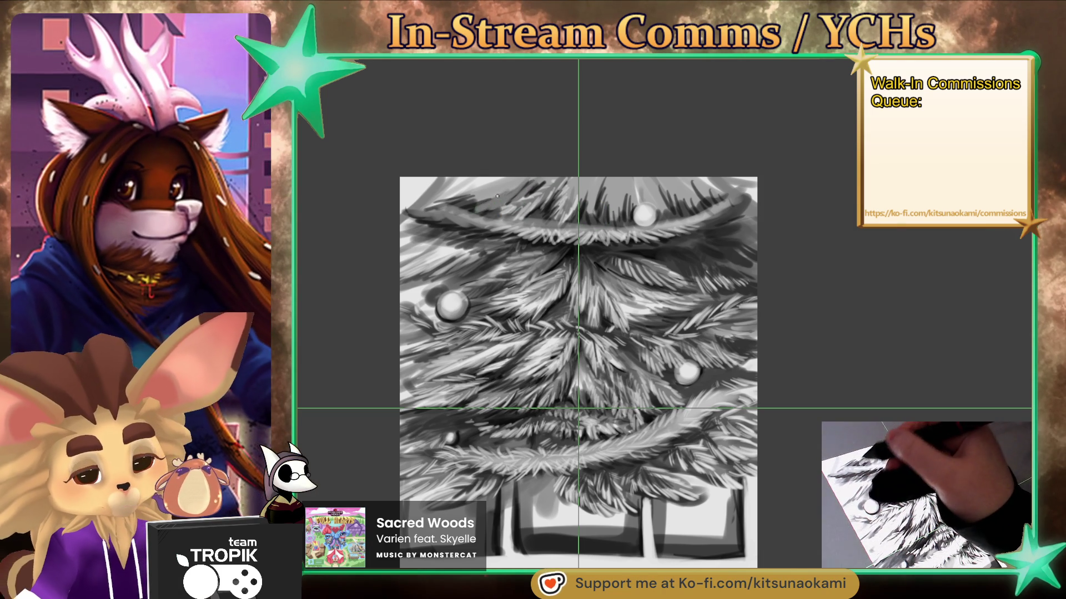
Darken the tree's top-left edge and add short lighter needle strokes at its centre
{"action": "left_click_drag", "start_coordinate": [482, 187], "coordinate": [452, 181]}
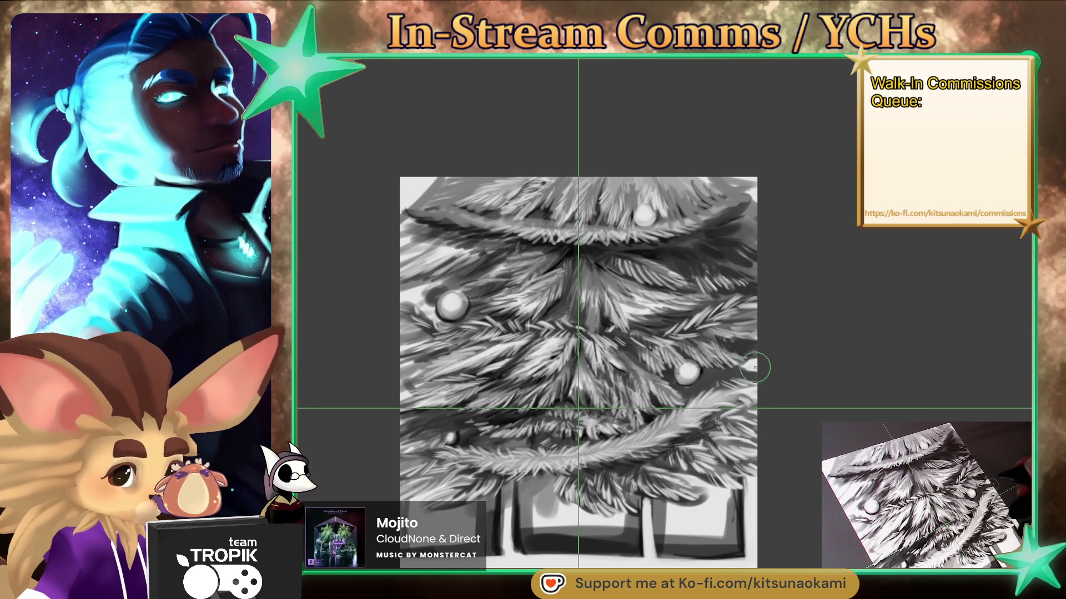
{"action": "mouse_move", "coordinate": [589, 304]}
{"action": "left_mouse_down"}
{"action": "mouse_move", "coordinate": [587, 333]}
{"action": "mouse_move", "coordinate": [597, 304]}
{"action": "mouse_move", "coordinate": [602, 329]}
{"action": "left_mouse_up"}
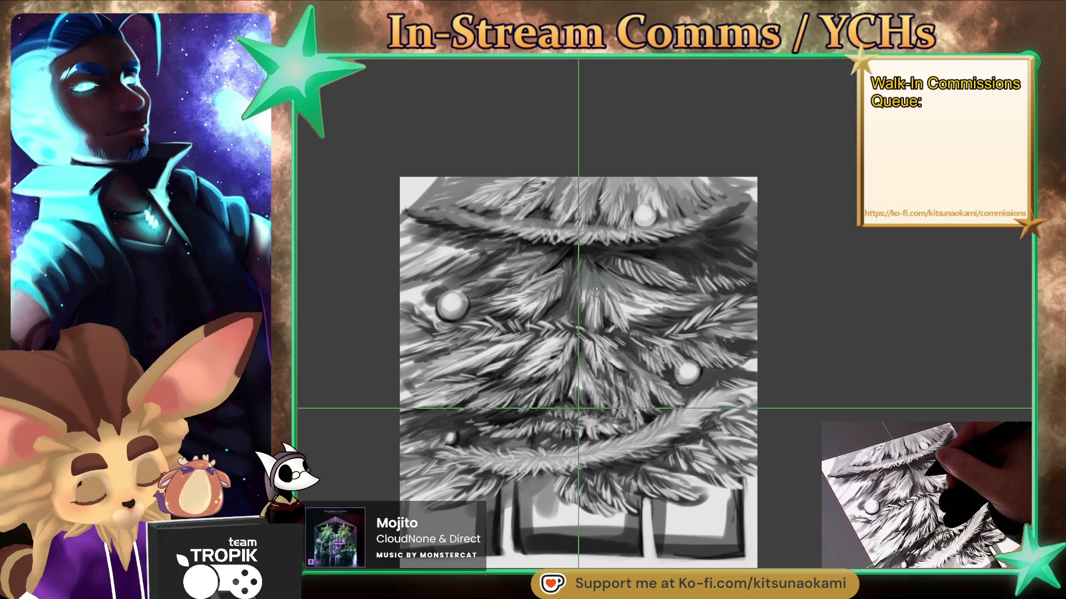
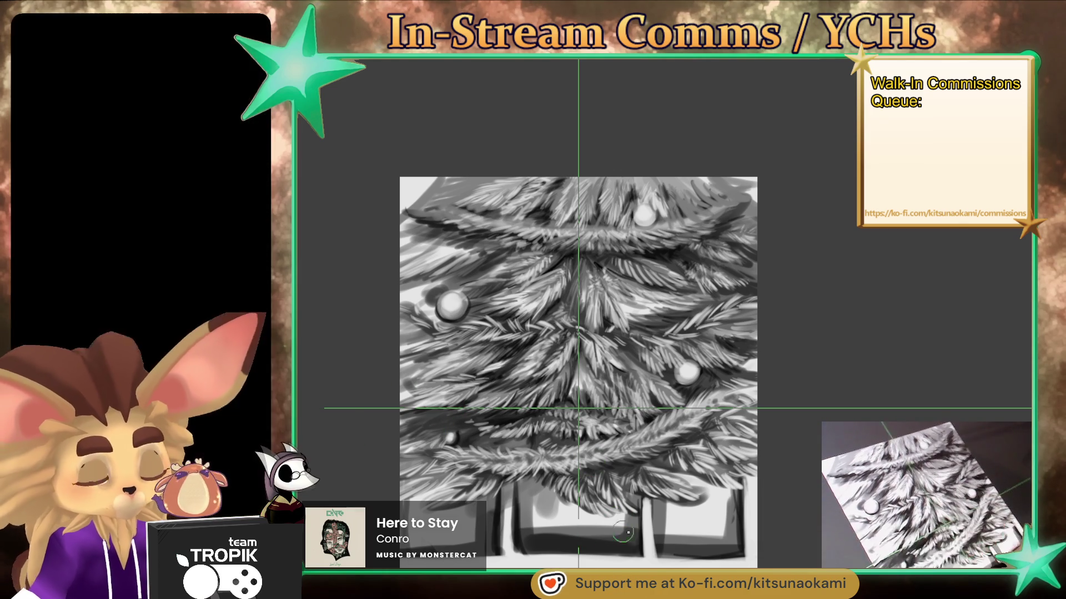
Brush lighter strokes beneath the branches and along the gifts' left edge, seam and bottom edge
{"action": "mouse_move", "coordinate": [582, 535]}
{"action": "left_mouse_down"}
{"action": "mouse_move", "coordinate": [616, 533]}
{"action": "mouse_move", "coordinate": [552, 530]}
{"action": "mouse_move", "coordinate": [536, 502]}
{"action": "mouse_move", "coordinate": [616, 526]}
{"action": "mouse_move", "coordinate": [560, 533]}
{"action": "mouse_move", "coordinate": [705, 541]}
{"action": "mouse_move", "coordinate": [728, 501]}
{"action": "mouse_move", "coordinate": [718, 533]}
{"action": "mouse_move", "coordinate": [674, 527]}
{"action": "mouse_move", "coordinate": [716, 517]}
{"action": "mouse_move", "coordinate": [472, 528]}
{"action": "mouse_move", "coordinate": [422, 541]}
{"action": "mouse_move", "coordinate": [476, 513]}
{"action": "left_mouse_up"}
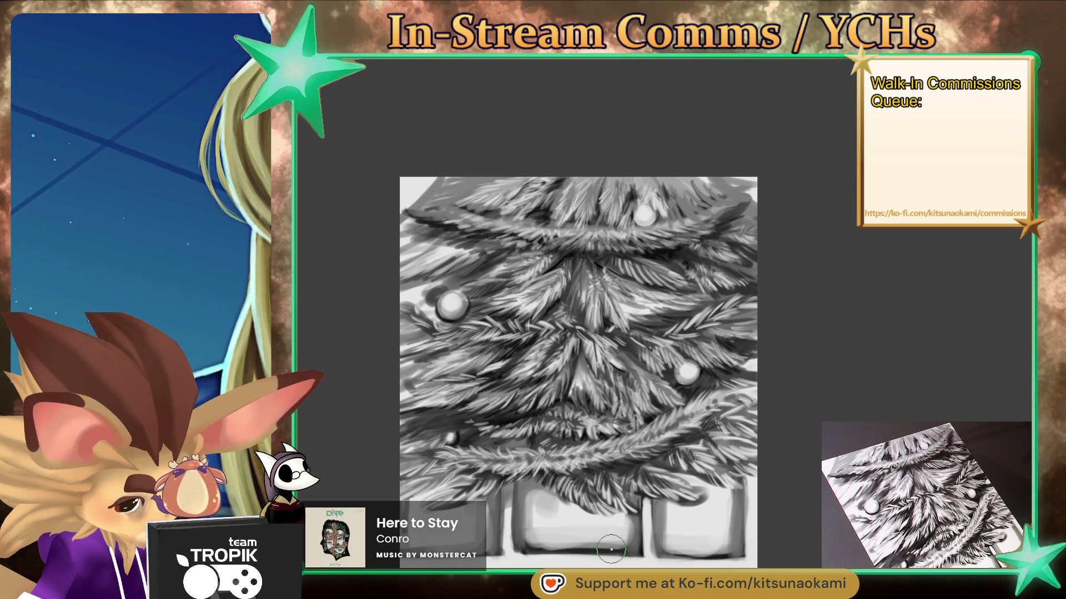
{"action": "mouse_move", "coordinate": [527, 497]}
{"action": "left_mouse_down"}
{"action": "mouse_move", "coordinate": [536, 530]}
{"action": "mouse_move", "coordinate": [508, 549]}
{"action": "mouse_move", "coordinate": [512, 496]}
{"action": "mouse_move", "coordinate": [516, 560]}
{"action": "mouse_move", "coordinate": [515, 549]}
{"action": "left_mouse_up"}
{"action": "mouse_move", "coordinate": [616, 516]}
{"action": "left_mouse_down"}
{"action": "mouse_move", "coordinate": [632, 538]}
{"action": "mouse_move", "coordinate": [646, 511]}
{"action": "mouse_move", "coordinate": [644, 563]}
{"action": "mouse_move", "coordinate": [647, 503]}
{"action": "left_mouse_up"}
{"action": "left_click_drag", "start_coordinate": [644, 555], "coordinate": [647, 506]}
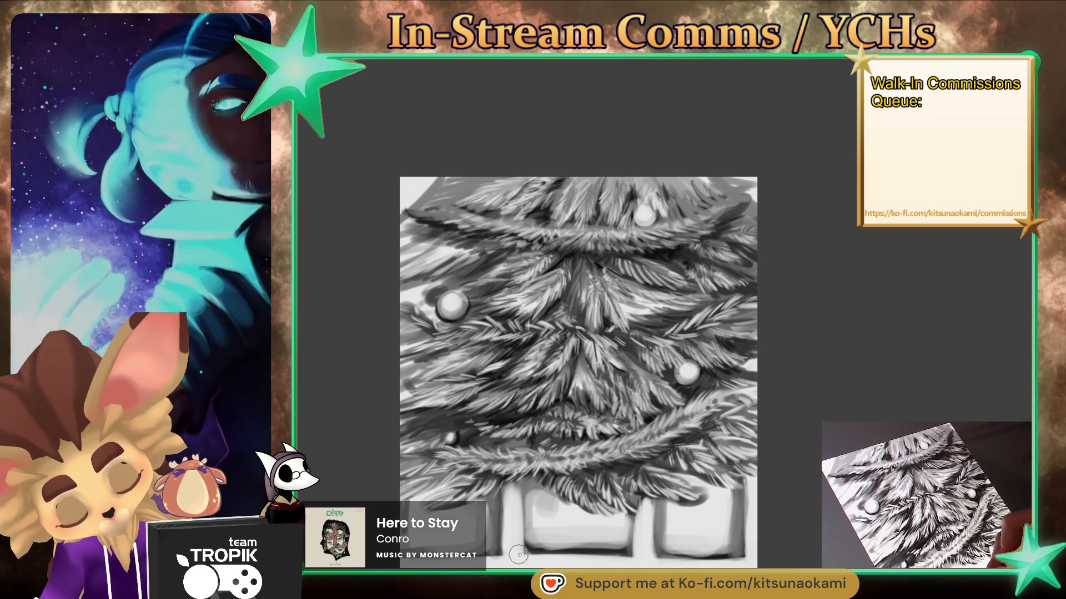
{"action": "mouse_move", "coordinate": [632, 555]}
{"action": "left_mouse_down"}
{"action": "mouse_move", "coordinate": [528, 555]}
{"action": "mouse_move", "coordinate": [636, 549]}
{"action": "mouse_move", "coordinate": [538, 555]}
{"action": "mouse_move", "coordinate": [638, 530]}
{"action": "mouse_move", "coordinate": [536, 544]}
{"action": "mouse_move", "coordinate": [633, 536]}
{"action": "mouse_move", "coordinate": [555, 533]}
{"action": "mouse_move", "coordinate": [561, 511]}
{"action": "mouse_move", "coordinate": [533, 516]}
{"action": "mouse_move", "coordinate": [553, 490]}
{"action": "mouse_move", "coordinate": [643, 522]}
{"action": "mouse_move", "coordinate": [590, 505]}
{"action": "mouse_move", "coordinate": [639, 527]}
{"action": "mouse_move", "coordinate": [555, 533]}
{"action": "mouse_move", "coordinate": [558, 500]}
{"action": "mouse_move", "coordinate": [541, 508]}
{"action": "mouse_move", "coordinate": [564, 492]}
{"action": "left_mouse_up"}
{"action": "left_click", "coordinate": [586, 547], "text": "alt"}
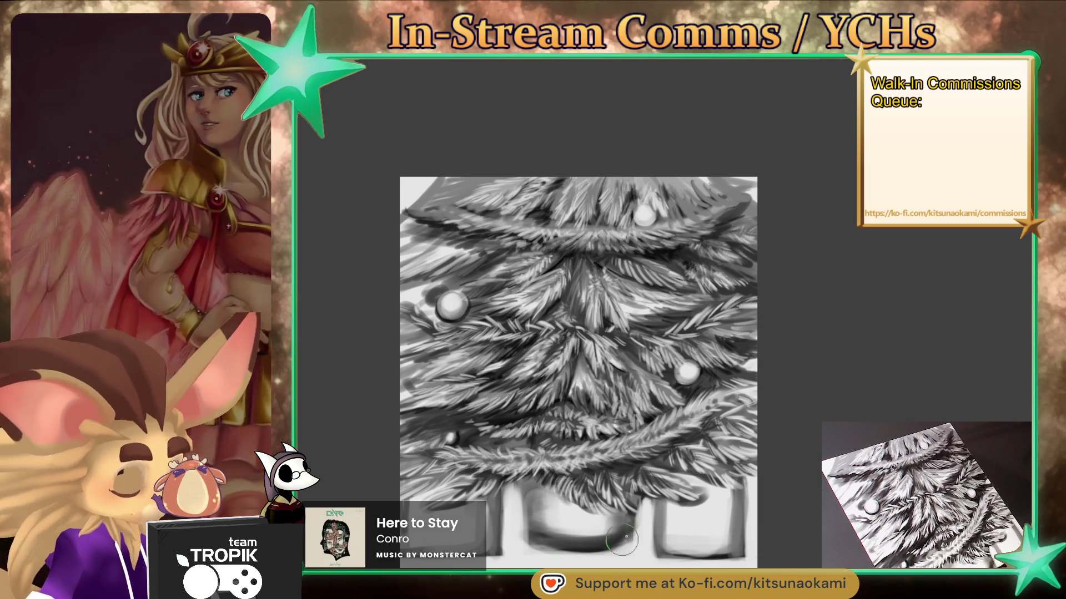
Deepen the shadow on the left gift box and lighten the strip under the right present
{"action": "mouse_move", "coordinate": [592, 538]}
{"action": "left_mouse_down"}
{"action": "mouse_move", "coordinate": [555, 533]}
{"action": "mouse_move", "coordinate": [600, 536]}
{"action": "mouse_move", "coordinate": [560, 531]}
{"action": "mouse_move", "coordinate": [596, 522]}
{"action": "mouse_move", "coordinate": [622, 530]}
{"action": "mouse_move", "coordinate": [533, 530]}
{"action": "mouse_move", "coordinate": [633, 522]}
{"action": "mouse_move", "coordinate": [577, 527]}
{"action": "mouse_move", "coordinate": [599, 530]}
{"action": "left_mouse_up"}
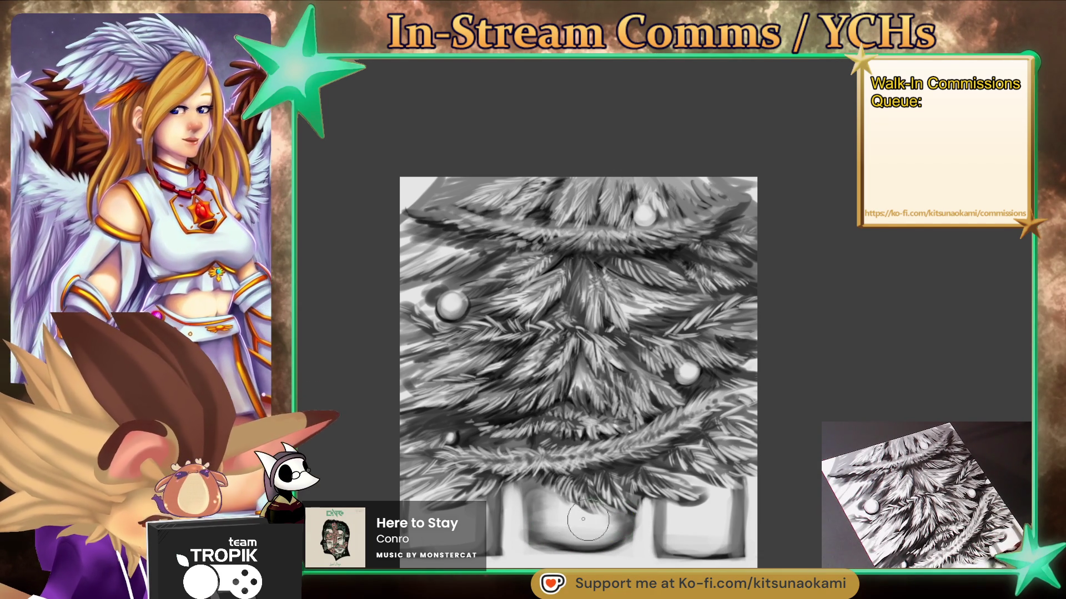
{"action": "mouse_move", "coordinate": [768, 555]}
{"action": "left_mouse_down"}
{"action": "mouse_move", "coordinate": [730, 559]}
{"action": "mouse_move", "coordinate": [766, 562]}
{"action": "left_mouse_up"}
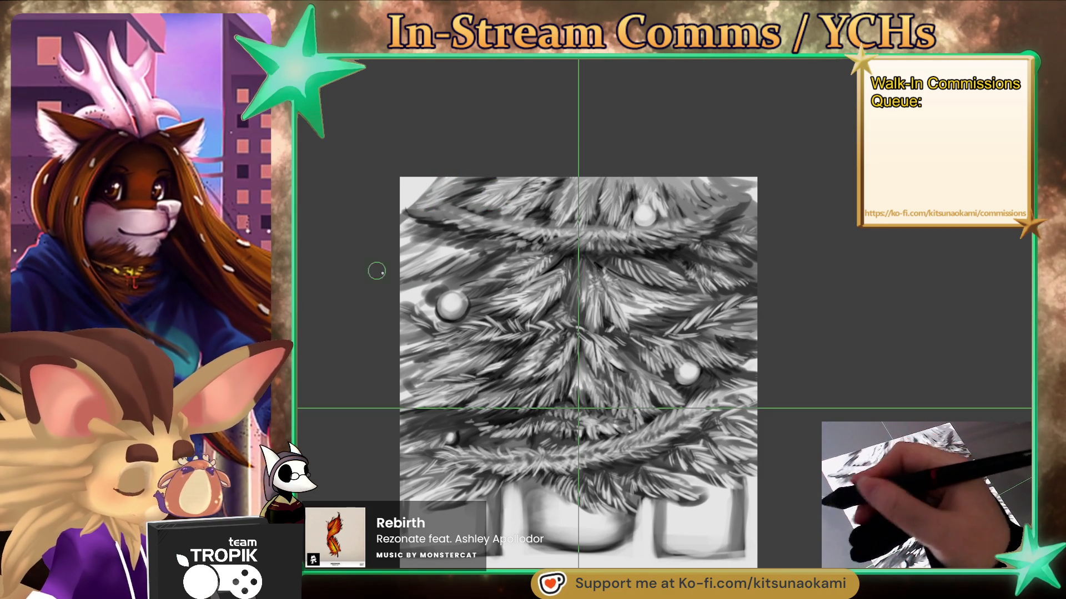
Sample a tone from the painting, then paint dark and light needles beside the upper-left ornament
{"action": "left_click", "coordinate": [466, 190], "text": "ctrl"}
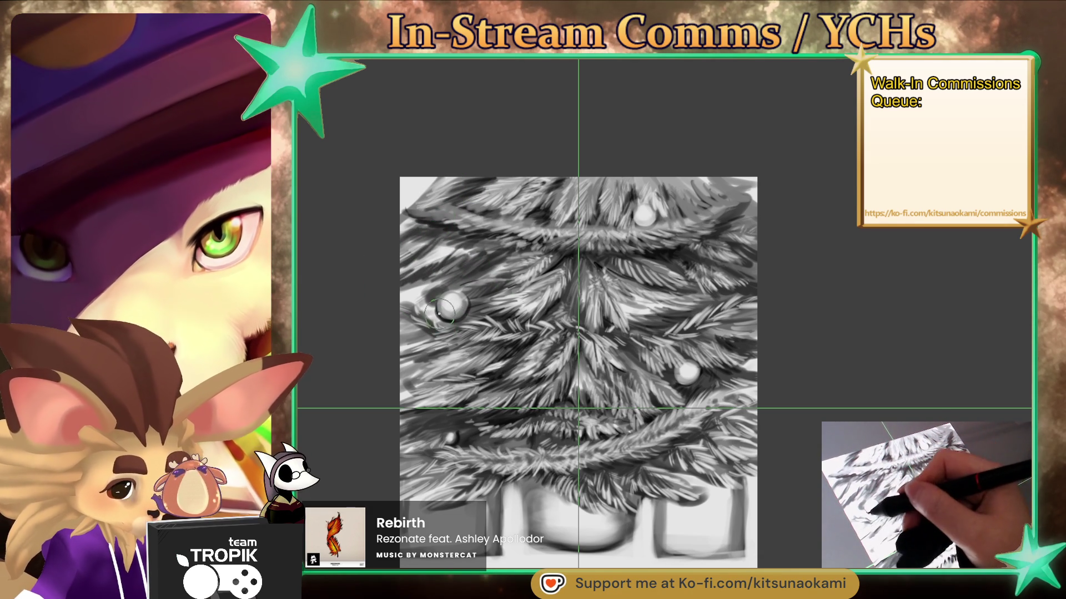
{"action": "mouse_move", "coordinate": [436, 314]}
{"action": "left_mouse_down"}
{"action": "mouse_move", "coordinate": [415, 306]}
{"action": "mouse_move", "coordinate": [428, 306]}
{"action": "mouse_move", "coordinate": [435, 328]}
{"action": "left_mouse_up"}
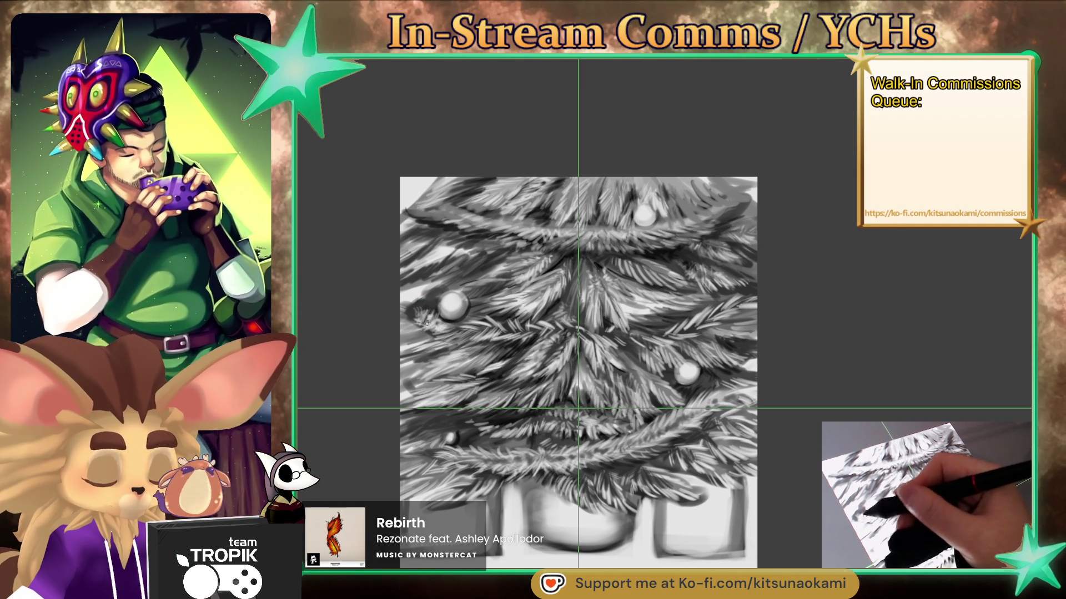
{"action": "mouse_move", "coordinate": [436, 330]}
{"action": "left_mouse_down"}
{"action": "mouse_move", "coordinate": [420, 316]}
{"action": "mouse_move", "coordinate": [429, 301]}
{"action": "left_mouse_up"}
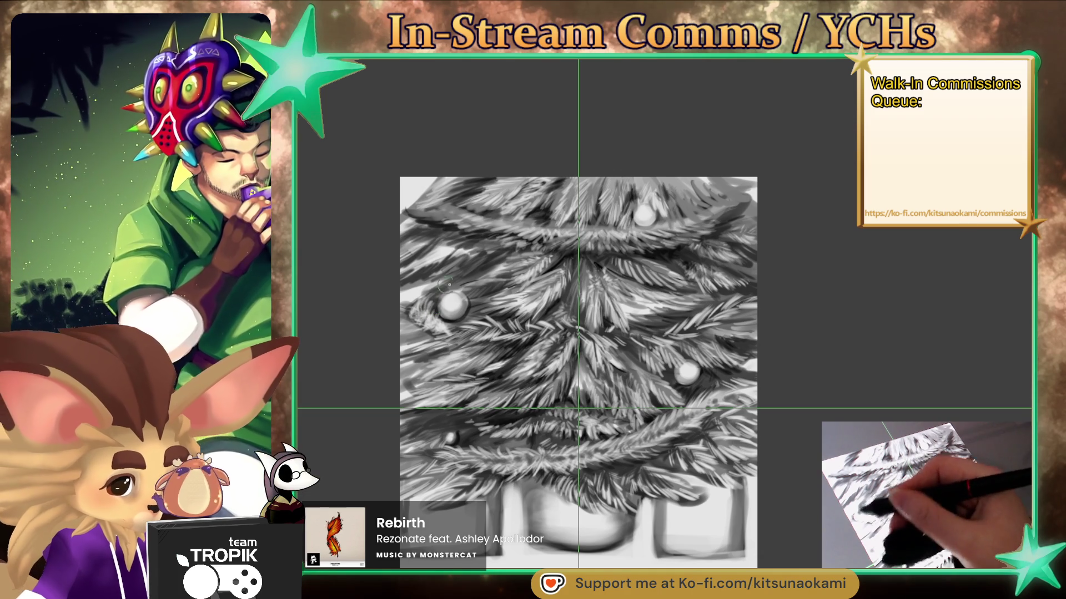
{"action": "left_click_drag", "start_coordinate": [433, 258], "coordinate": [447, 251]}
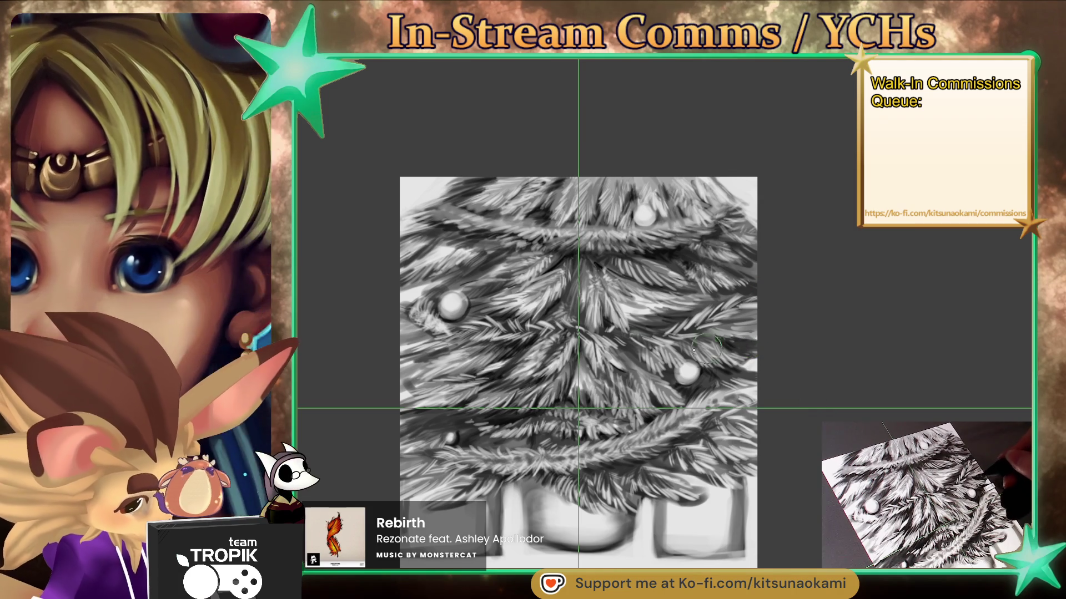
Paint small dark needle marks and faint highlights along the tree's left edge
{"action": "mouse_move", "coordinate": [428, 337]}
{"action": "left_mouse_down"}
{"action": "mouse_move", "coordinate": [412, 333]}
{"action": "mouse_move", "coordinate": [442, 332]}
{"action": "mouse_move", "coordinate": [413, 351]}
{"action": "mouse_move", "coordinate": [448, 361]}
{"action": "left_mouse_up"}
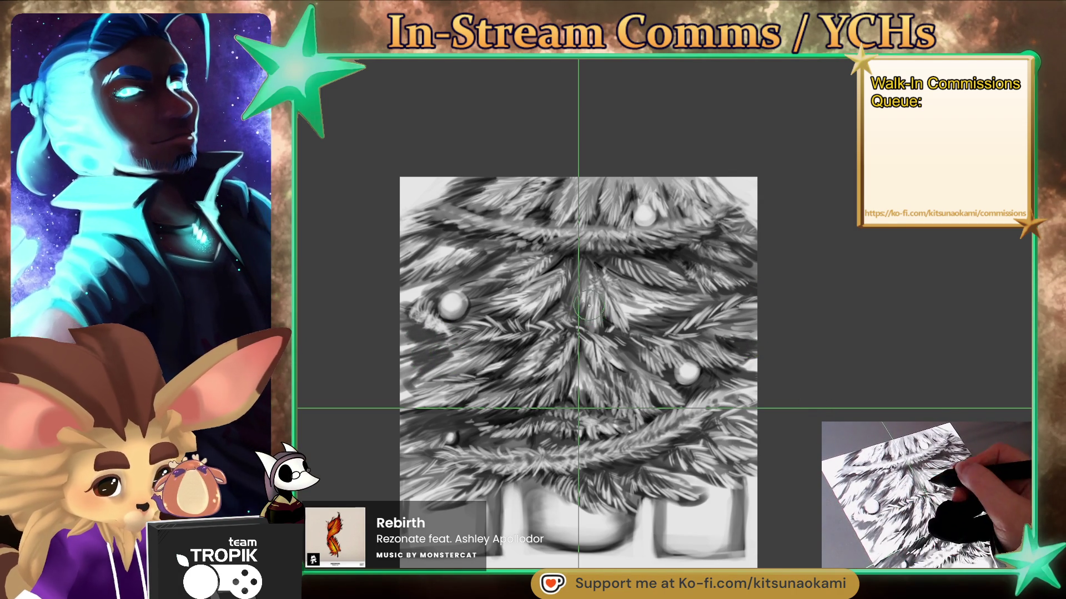
{"action": "left_click_drag", "start_coordinate": [415, 376], "coordinate": [428, 363]}
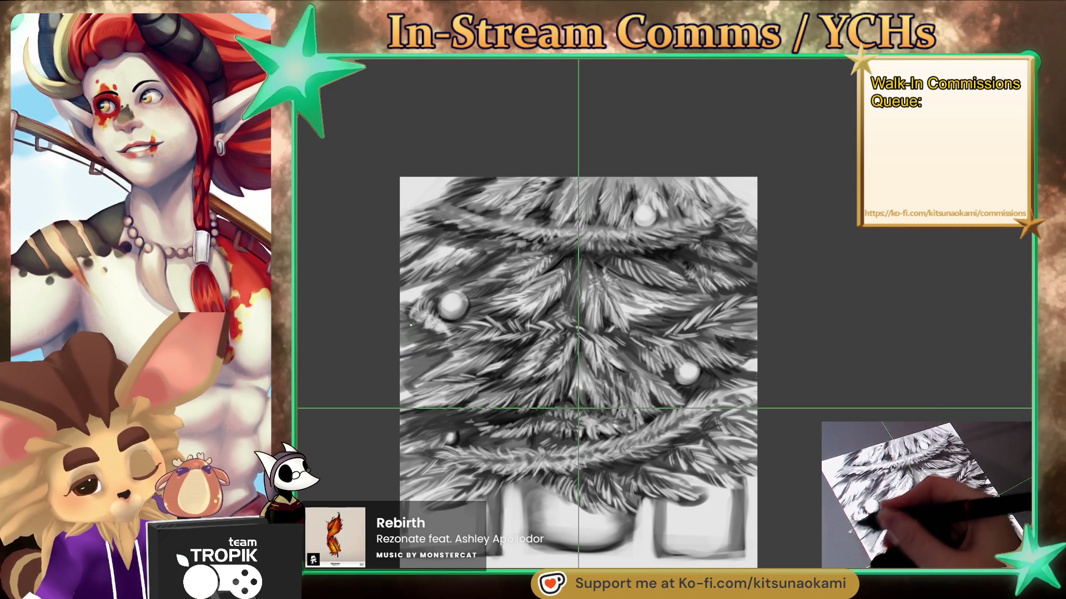
{"action": "left_click_drag", "start_coordinate": [413, 331], "coordinate": [428, 344]}
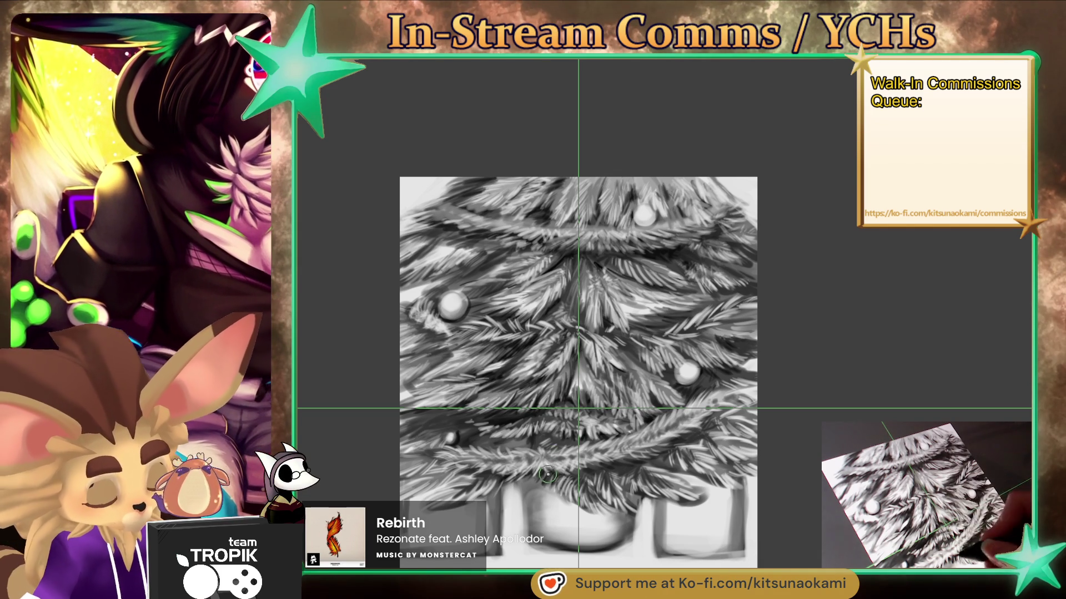
Repaint the right, bottom-right and bottom-left gift boxes in lighter, smoother grey
{"action": "left_click_drag", "start_coordinate": [578, 437], "coordinate": [611, 285]}
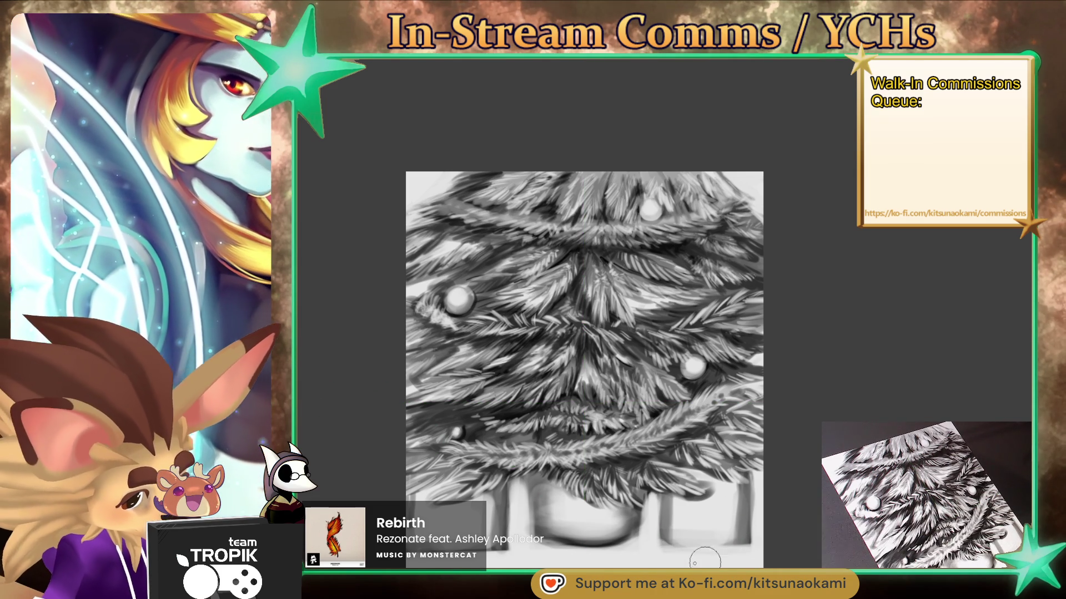
{"action": "mouse_move", "coordinate": [746, 536]}
{"action": "left_mouse_down"}
{"action": "mouse_move", "coordinate": [714, 550]}
{"action": "mouse_move", "coordinate": [661, 546]}
{"action": "mouse_move", "coordinate": [743, 547]}
{"action": "left_mouse_up"}
{"action": "mouse_move", "coordinate": [510, 558]}
{"action": "left_mouse_down"}
{"action": "mouse_move", "coordinate": [438, 557]}
{"action": "mouse_move", "coordinate": [477, 558]}
{"action": "mouse_move", "coordinate": [444, 561]}
{"action": "mouse_move", "coordinate": [501, 522]}
{"action": "left_mouse_up"}
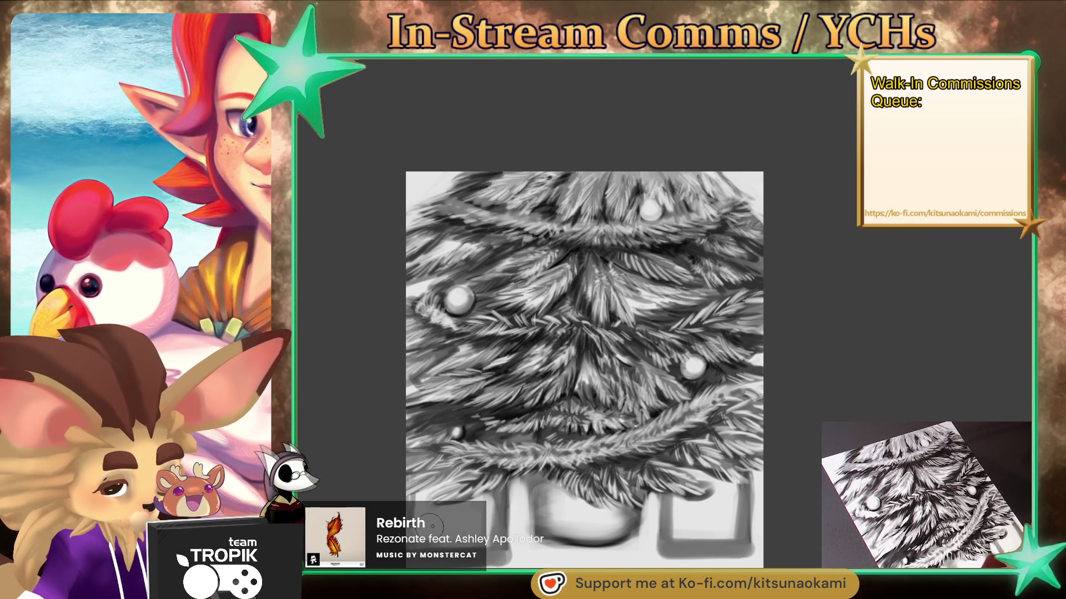
{"action": "mouse_move", "coordinate": [411, 549]}
{"action": "left_mouse_down"}
{"action": "mouse_move", "coordinate": [461, 549]}
{"action": "mouse_move", "coordinate": [485, 520]}
{"action": "left_mouse_up"}
{"action": "mouse_move", "coordinate": [682, 539]}
{"action": "left_mouse_down"}
{"action": "mouse_move", "coordinate": [718, 500]}
{"action": "mouse_move", "coordinate": [690, 528]}
{"action": "mouse_move", "coordinate": [675, 504]}
{"action": "mouse_move", "coordinate": [690, 521]}
{"action": "mouse_move", "coordinate": [732, 511]}
{"action": "mouse_move", "coordinate": [699, 538]}
{"action": "mouse_move", "coordinate": [663, 536]}
{"action": "mouse_move", "coordinate": [694, 544]}
{"action": "mouse_move", "coordinate": [657, 552]}
{"action": "mouse_move", "coordinate": [650, 541]}
{"action": "mouse_move", "coordinate": [644, 560]}
{"action": "mouse_move", "coordinate": [674, 561]}
{"action": "left_mouse_up"}
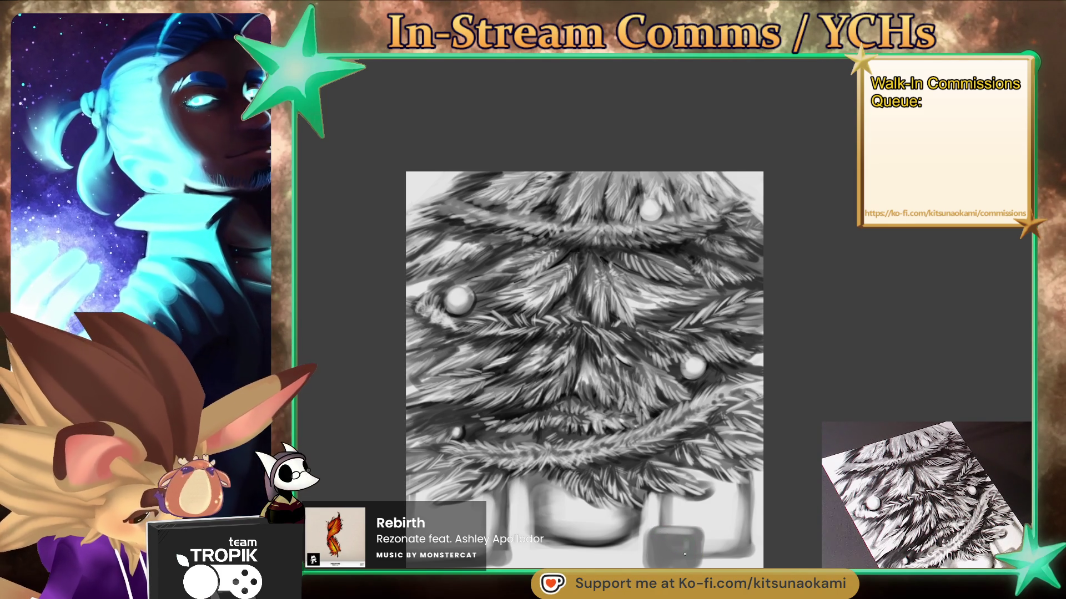
{"action": "mouse_move", "coordinate": [673, 551]}
{"action": "left_mouse_down"}
{"action": "mouse_move", "coordinate": [660, 541]}
{"action": "mouse_move", "coordinate": [655, 552]}
{"action": "mouse_move", "coordinate": [686, 562]}
{"action": "mouse_move", "coordinate": [698, 542]}
{"action": "mouse_move", "coordinate": [693, 555]}
{"action": "left_mouse_up"}
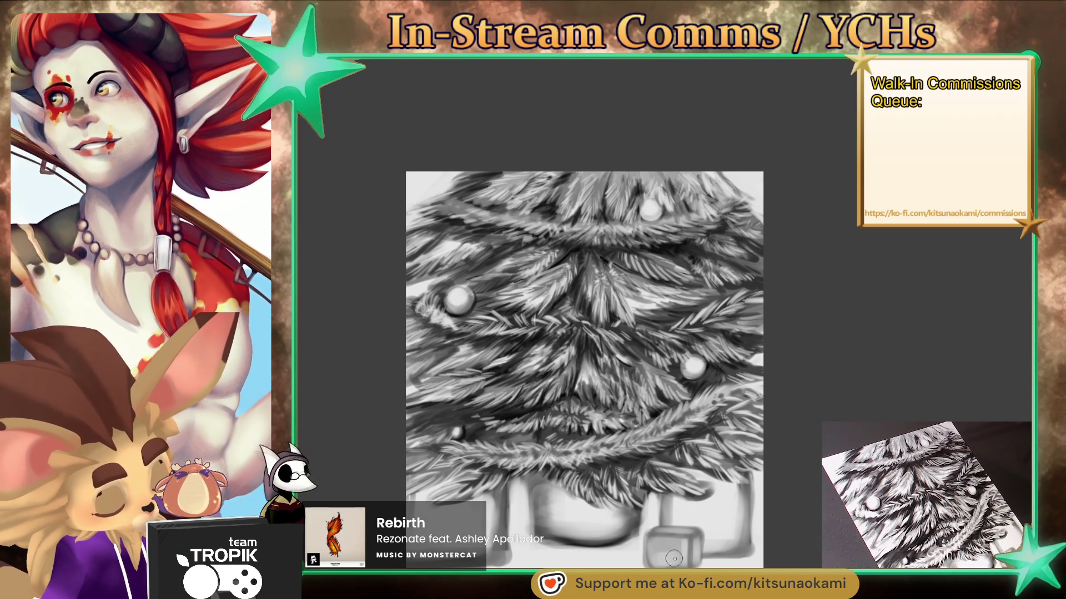
{"action": "left_click_drag", "start_coordinate": [665, 554], "coordinate": [678, 546]}
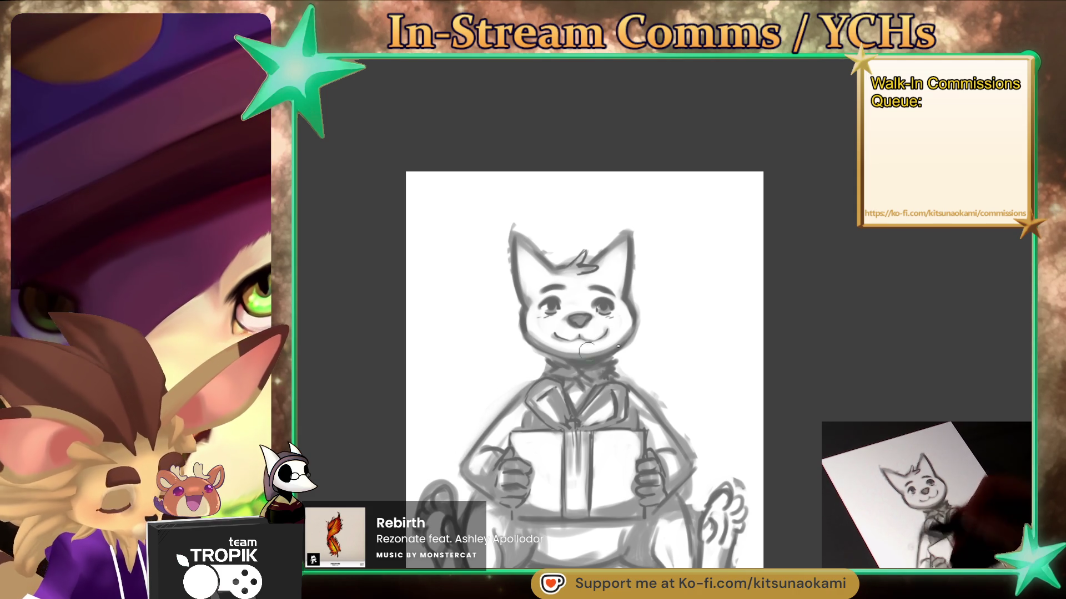
Pan to show the cat's legs, darken the belly shading and shade along the right leg
{"action": "left_click_drag", "start_coordinate": [575, 355], "coordinate": [562, 285]}
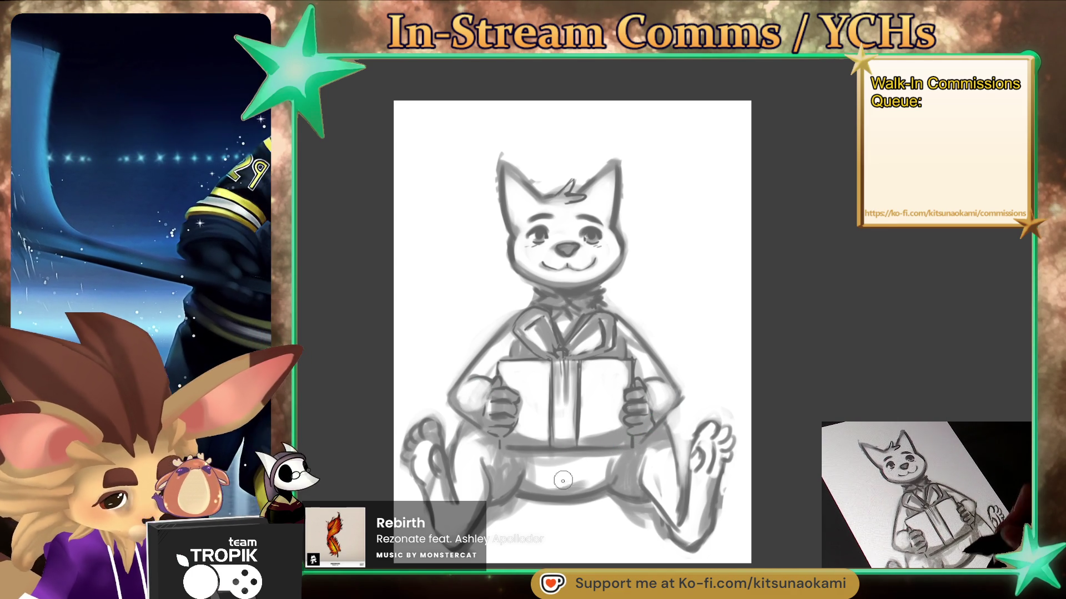
{"action": "mouse_move", "coordinate": [547, 483]}
{"action": "left_mouse_down"}
{"action": "mouse_move", "coordinate": [596, 478]}
{"action": "mouse_move", "coordinate": [528, 477]}
{"action": "mouse_move", "coordinate": [610, 466]}
{"action": "mouse_move", "coordinate": [486, 486]}
{"action": "mouse_move", "coordinate": [611, 478]}
{"action": "left_mouse_up"}
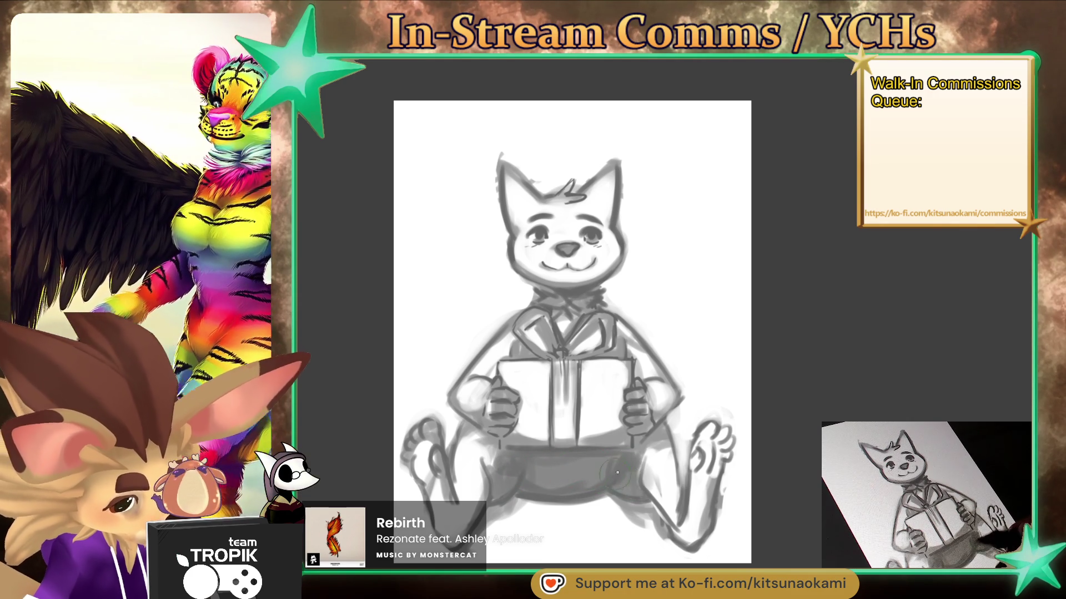
{"action": "left_click_drag", "start_coordinate": [674, 433], "coordinate": [686, 477]}
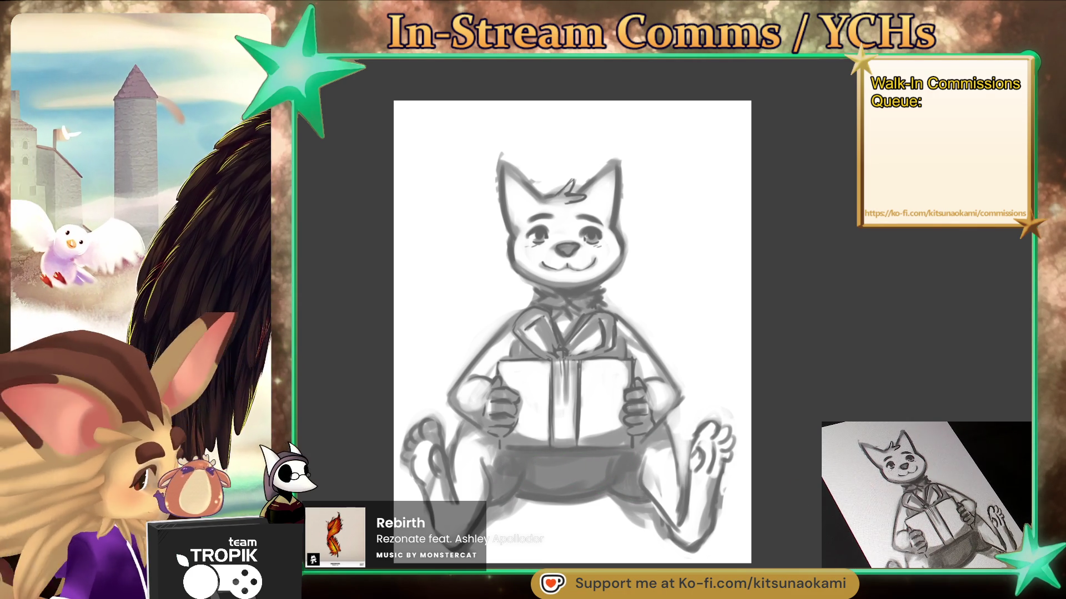
Try fading the sketch layer, undo it, then zoom onto the cat's face with a smaller brush
{"action": "key", "text": "3"}
{"action": "key", "text": "ctrl+z"}
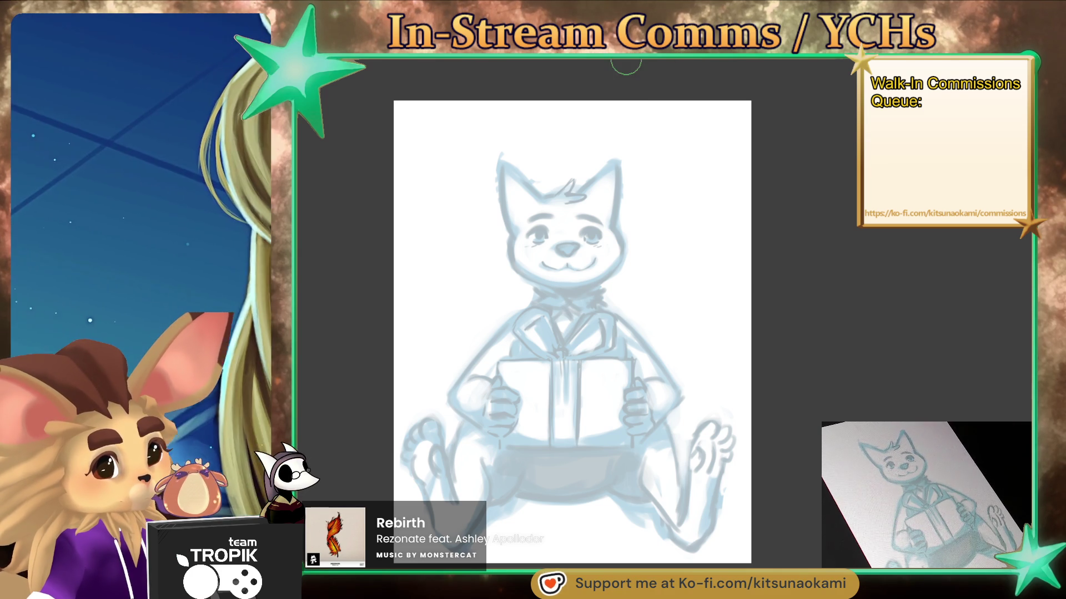
{"action": "mouse_move", "coordinate": [614, 285]}
{"action": "left_mouse_down"}
{"action": "mouse_move", "coordinate": [681, 356]}
{"action": "mouse_move", "coordinate": [718, 271]}
{"action": "mouse_move", "coordinate": [821, 357]}
{"action": "left_mouse_up"}
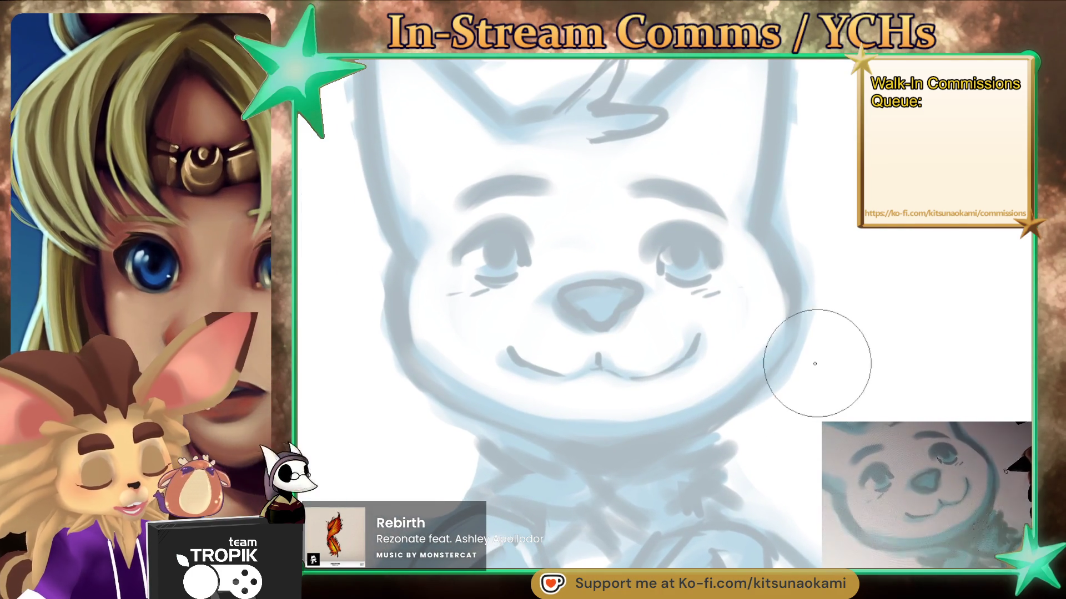
{"action": "key", "text": "bracketleft"}
{"action": "key", "text": "bracketleft"}
{"action": "key", "text": "bracketleft"}
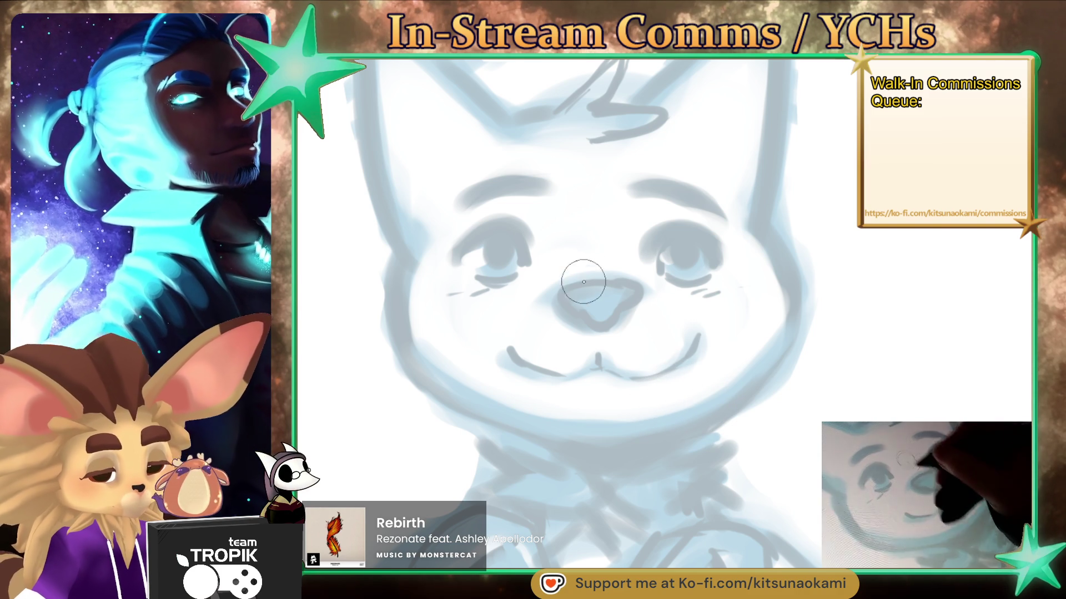
Ink the left eye's top and lower lids and the right eye's top lid in black
{"action": "mouse_move", "coordinate": [529, 256]}
{"action": "left_mouse_down"}
{"action": "mouse_move", "coordinate": [502, 227]}
{"action": "mouse_move", "coordinate": [467, 266]}
{"action": "mouse_move", "coordinate": [499, 225]}
{"action": "mouse_move", "coordinate": [526, 255]}
{"action": "left_mouse_up"}
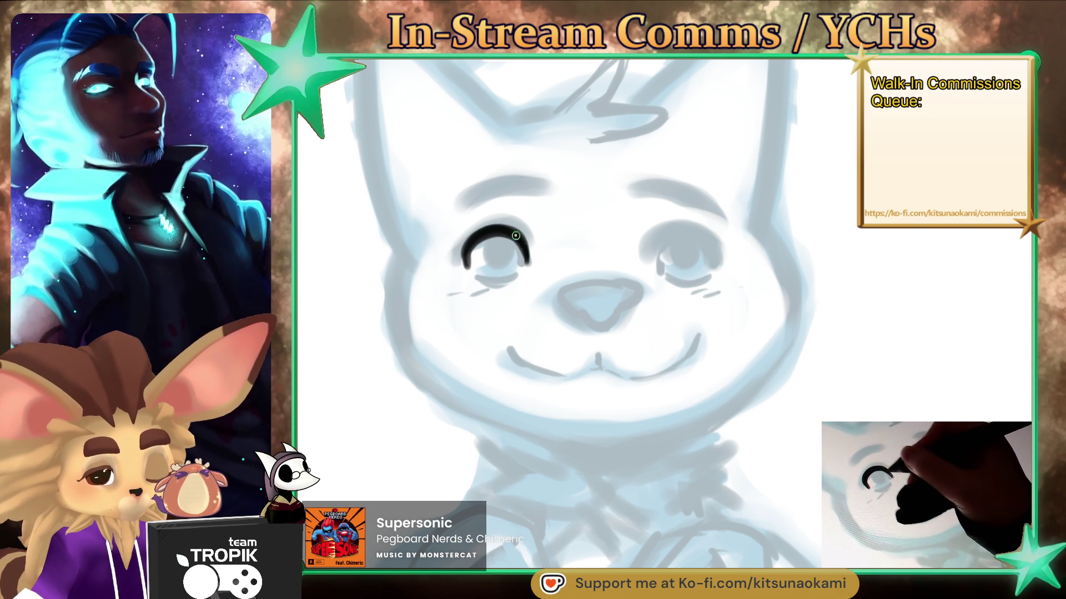
{"action": "key", "text": "bracketright"}
{"action": "key", "text": "bracketright"}
{"action": "key", "text": "bracketright"}
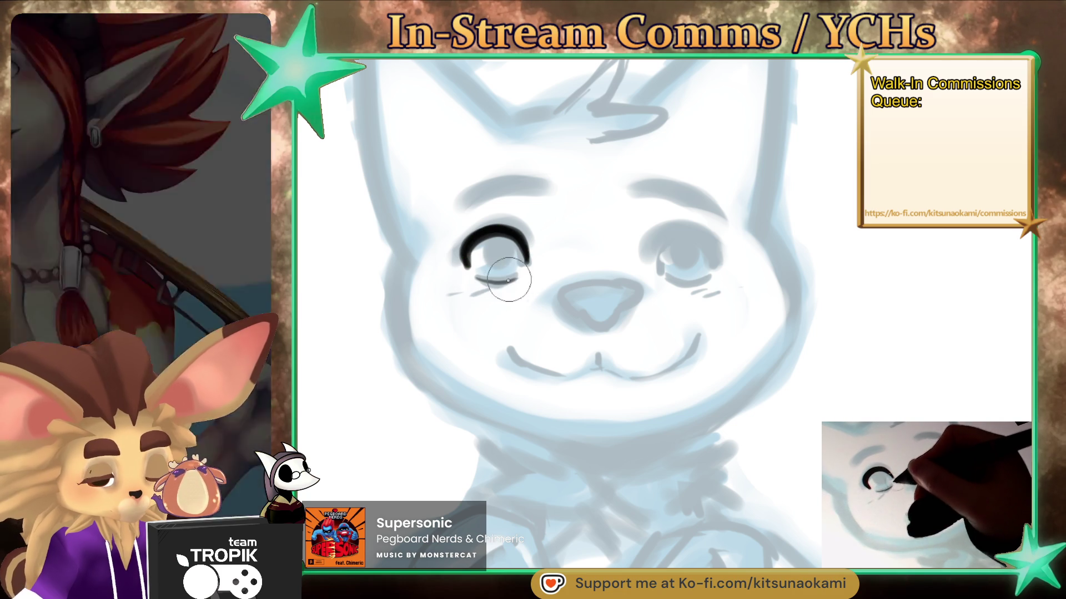
{"action": "left_click_drag", "start_coordinate": [475, 277], "coordinate": [513, 282]}
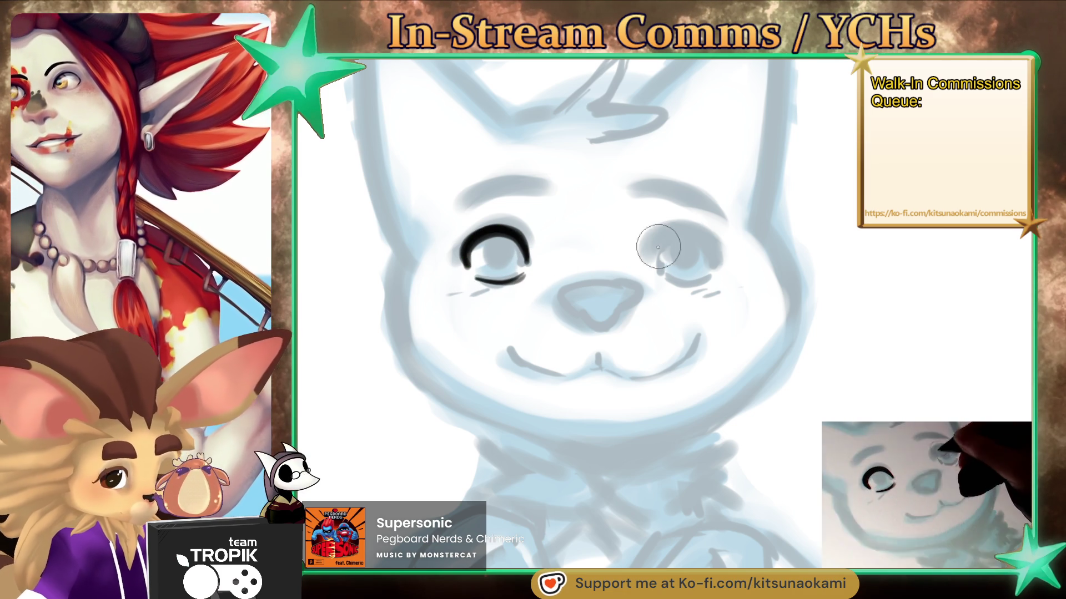
{"action": "left_click_drag", "start_coordinate": [658, 244], "coordinate": [698, 232]}
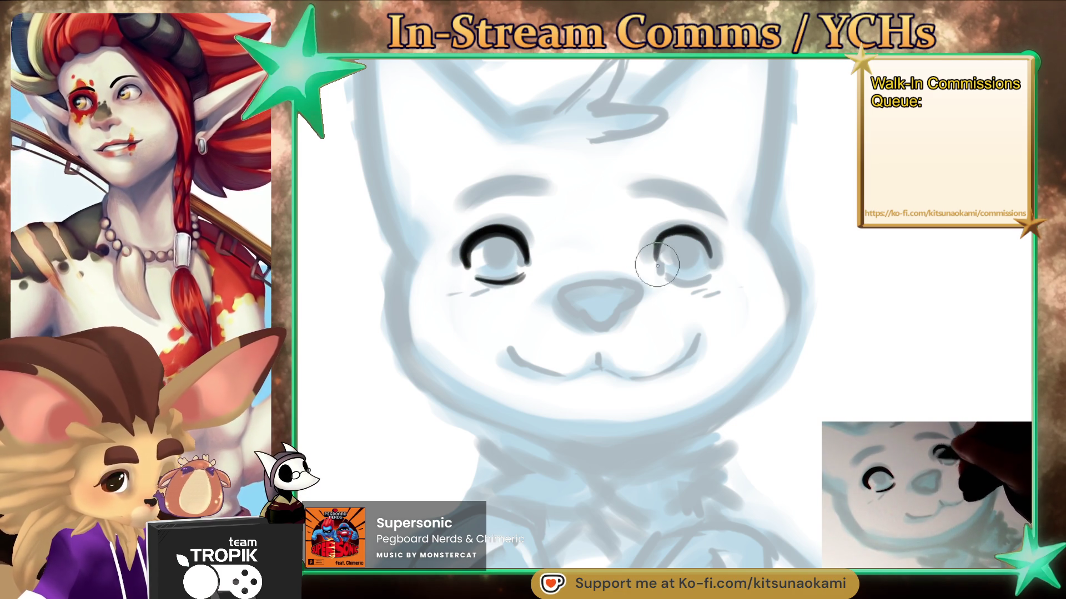